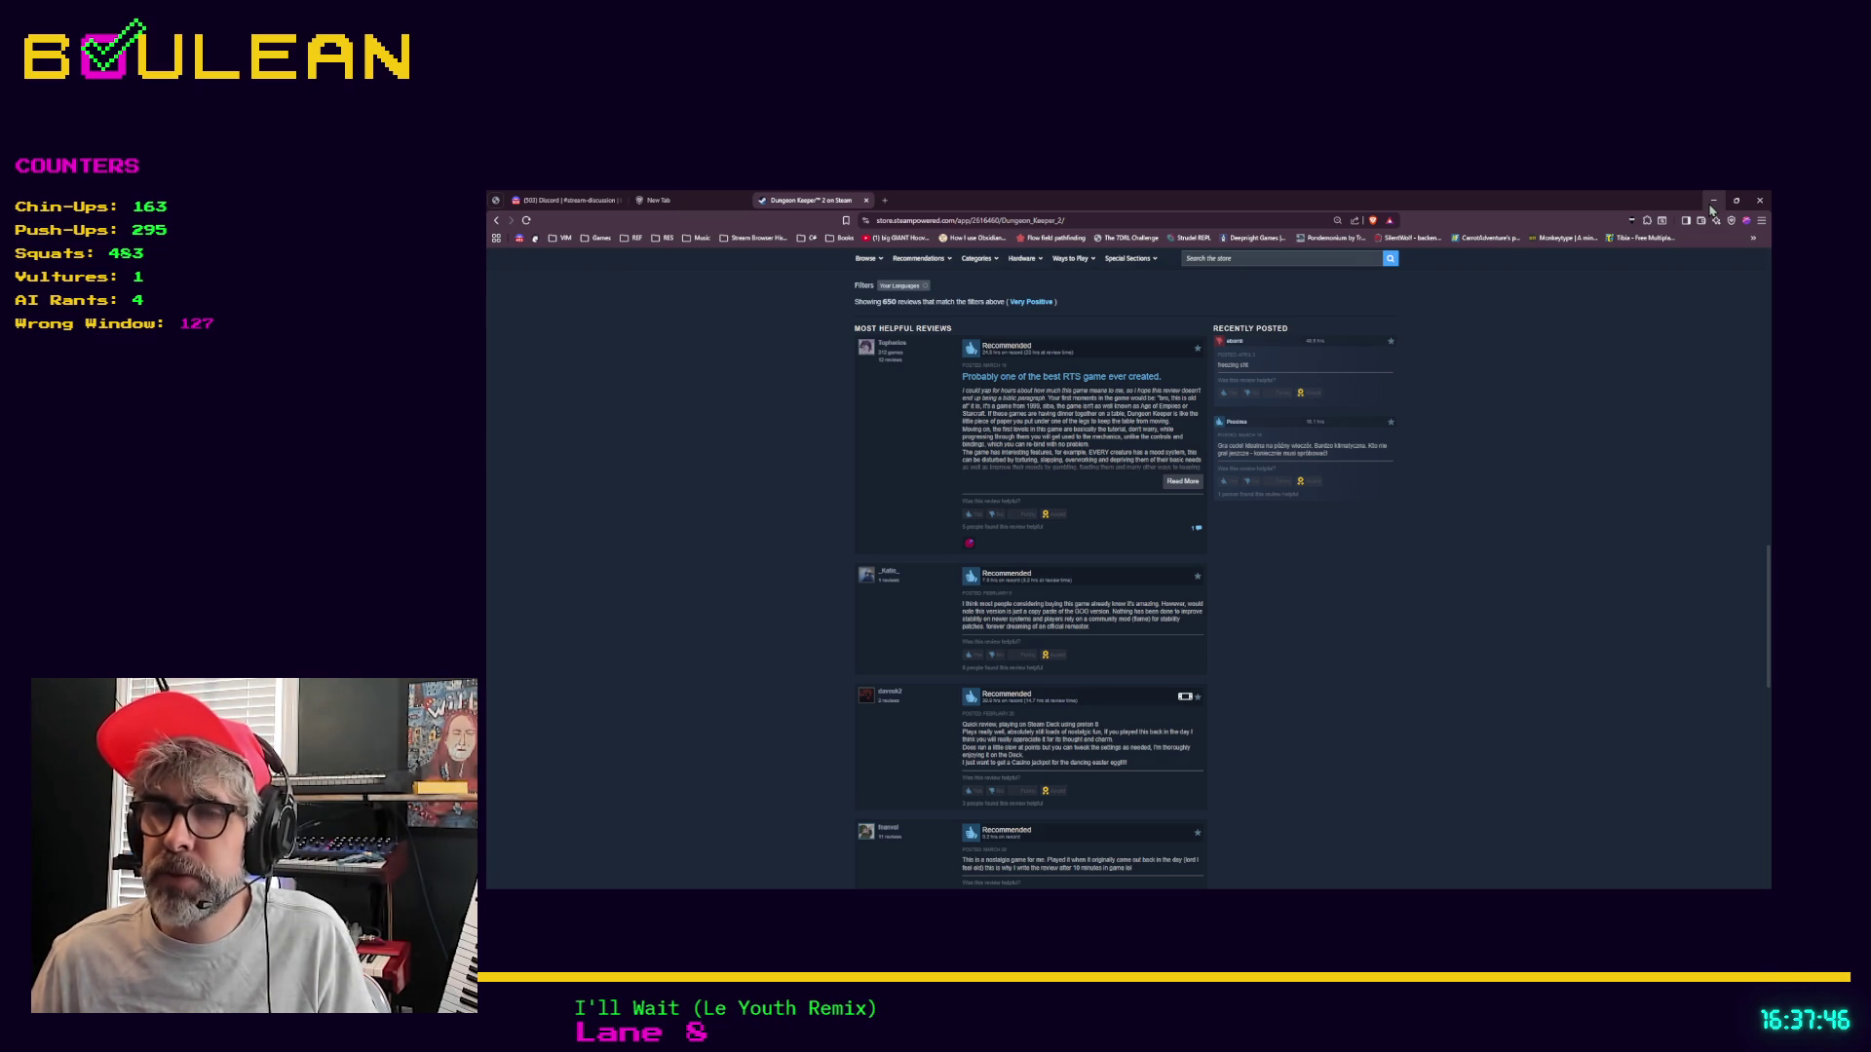
Minimize the browser window showing the Steam reviews so the Godot editor shows
{"action": "left_click", "coordinate": [1712, 201]}
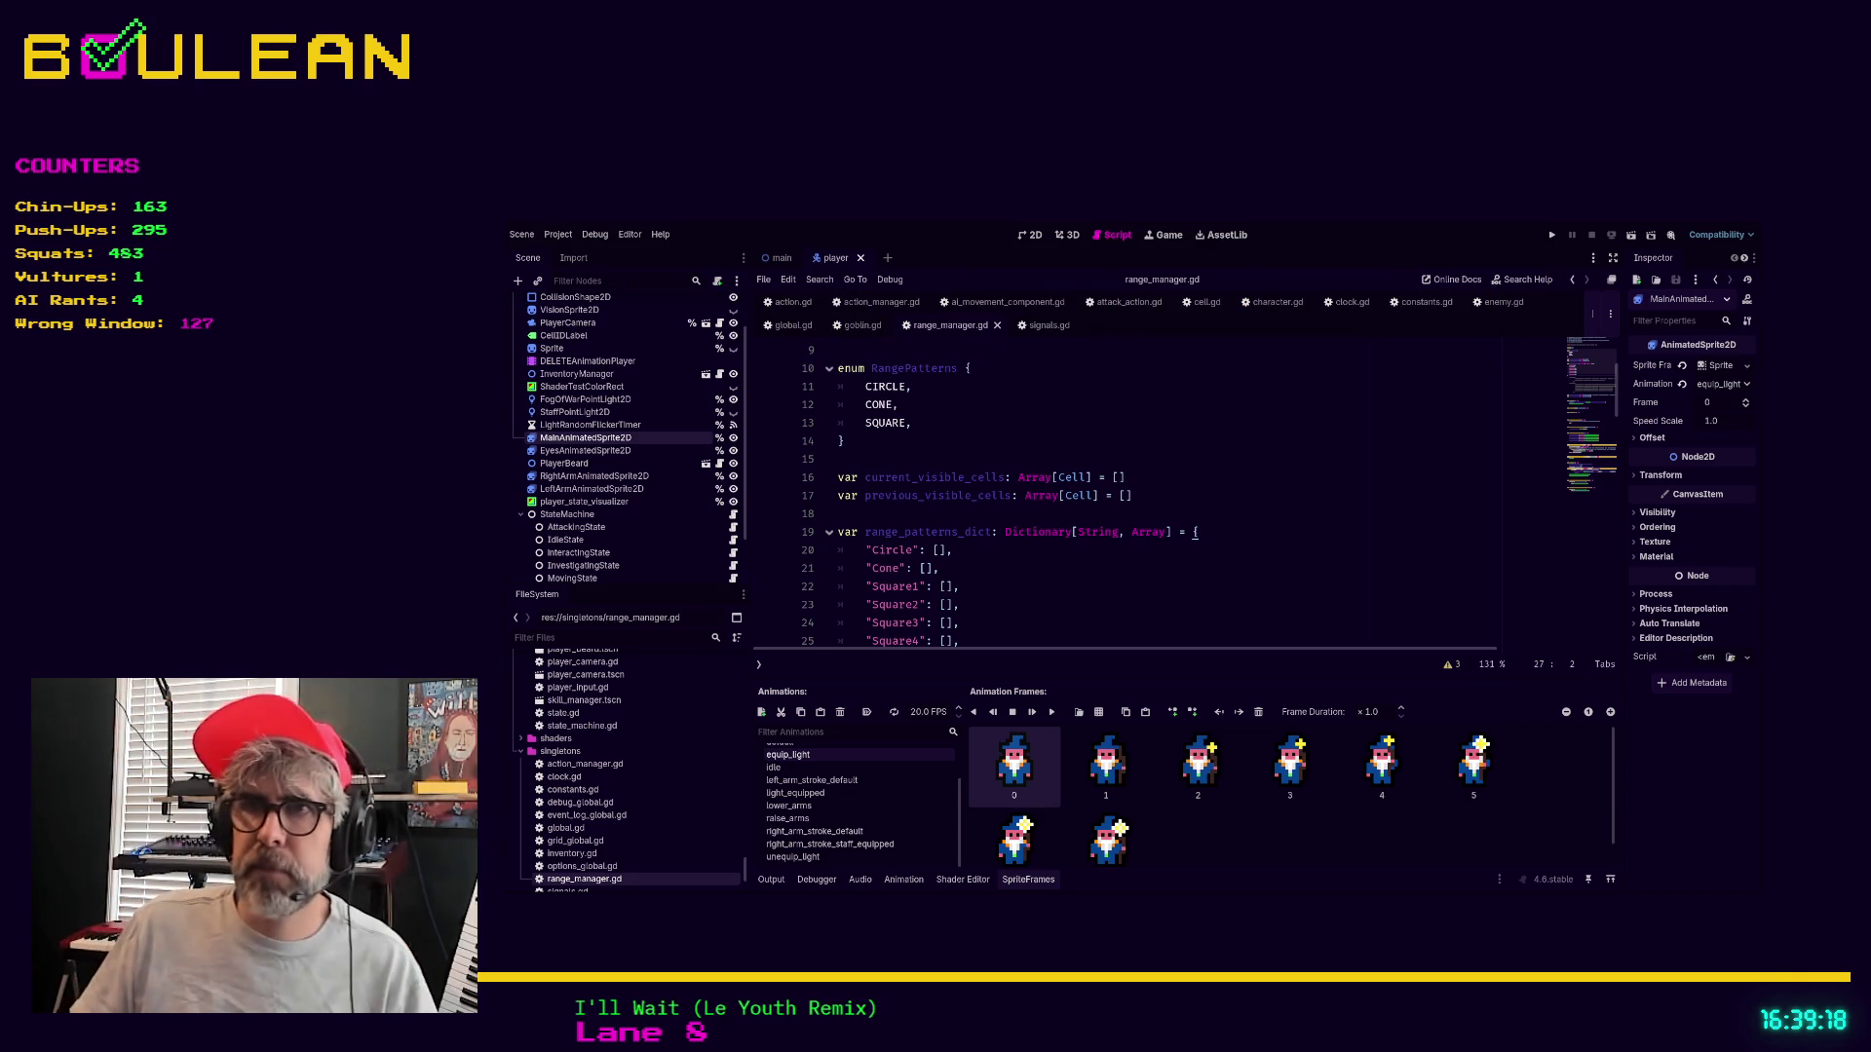
{"action": "left_click", "coordinate": [1071, 606]}
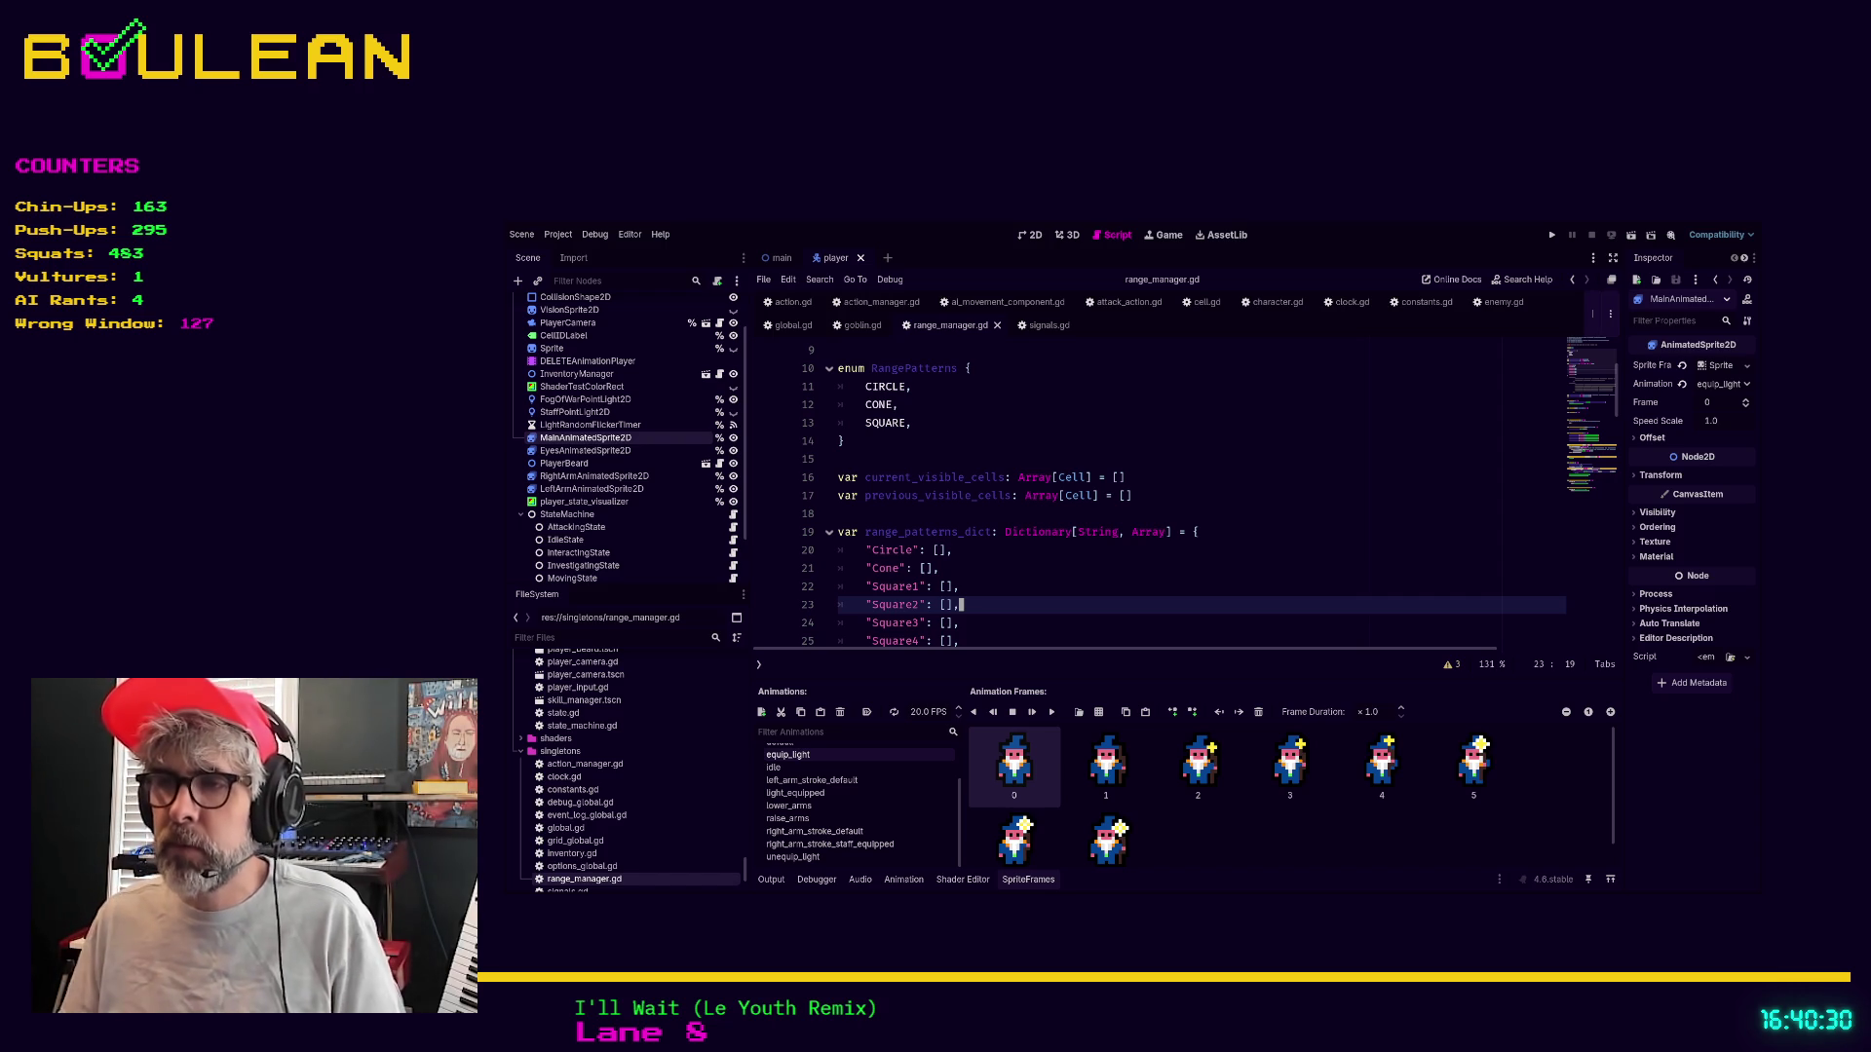
{"action": "left_click", "coordinate": [995, 623]}
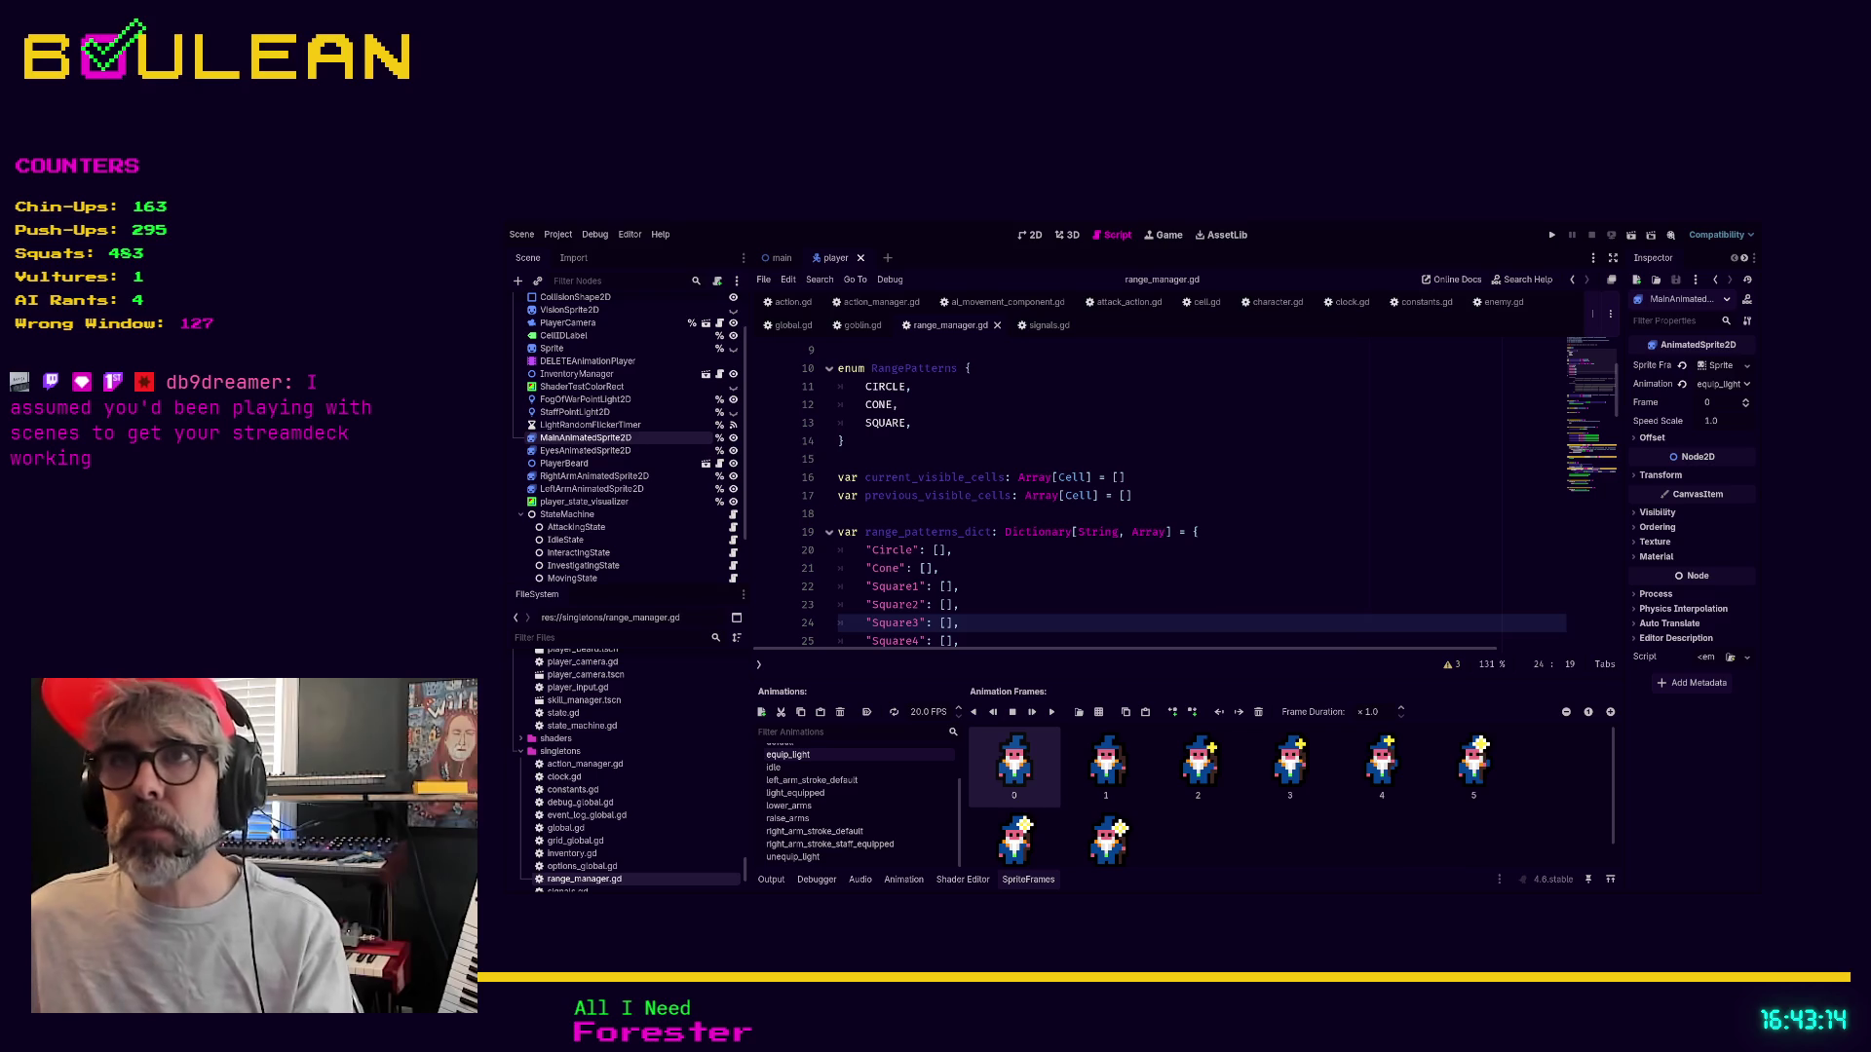
Scroll range_manager.gd from RangePatterns down to _build_range_patterns_dict and _get_square_range_pattern
{"action": "left_click", "coordinate": [857, 441]}
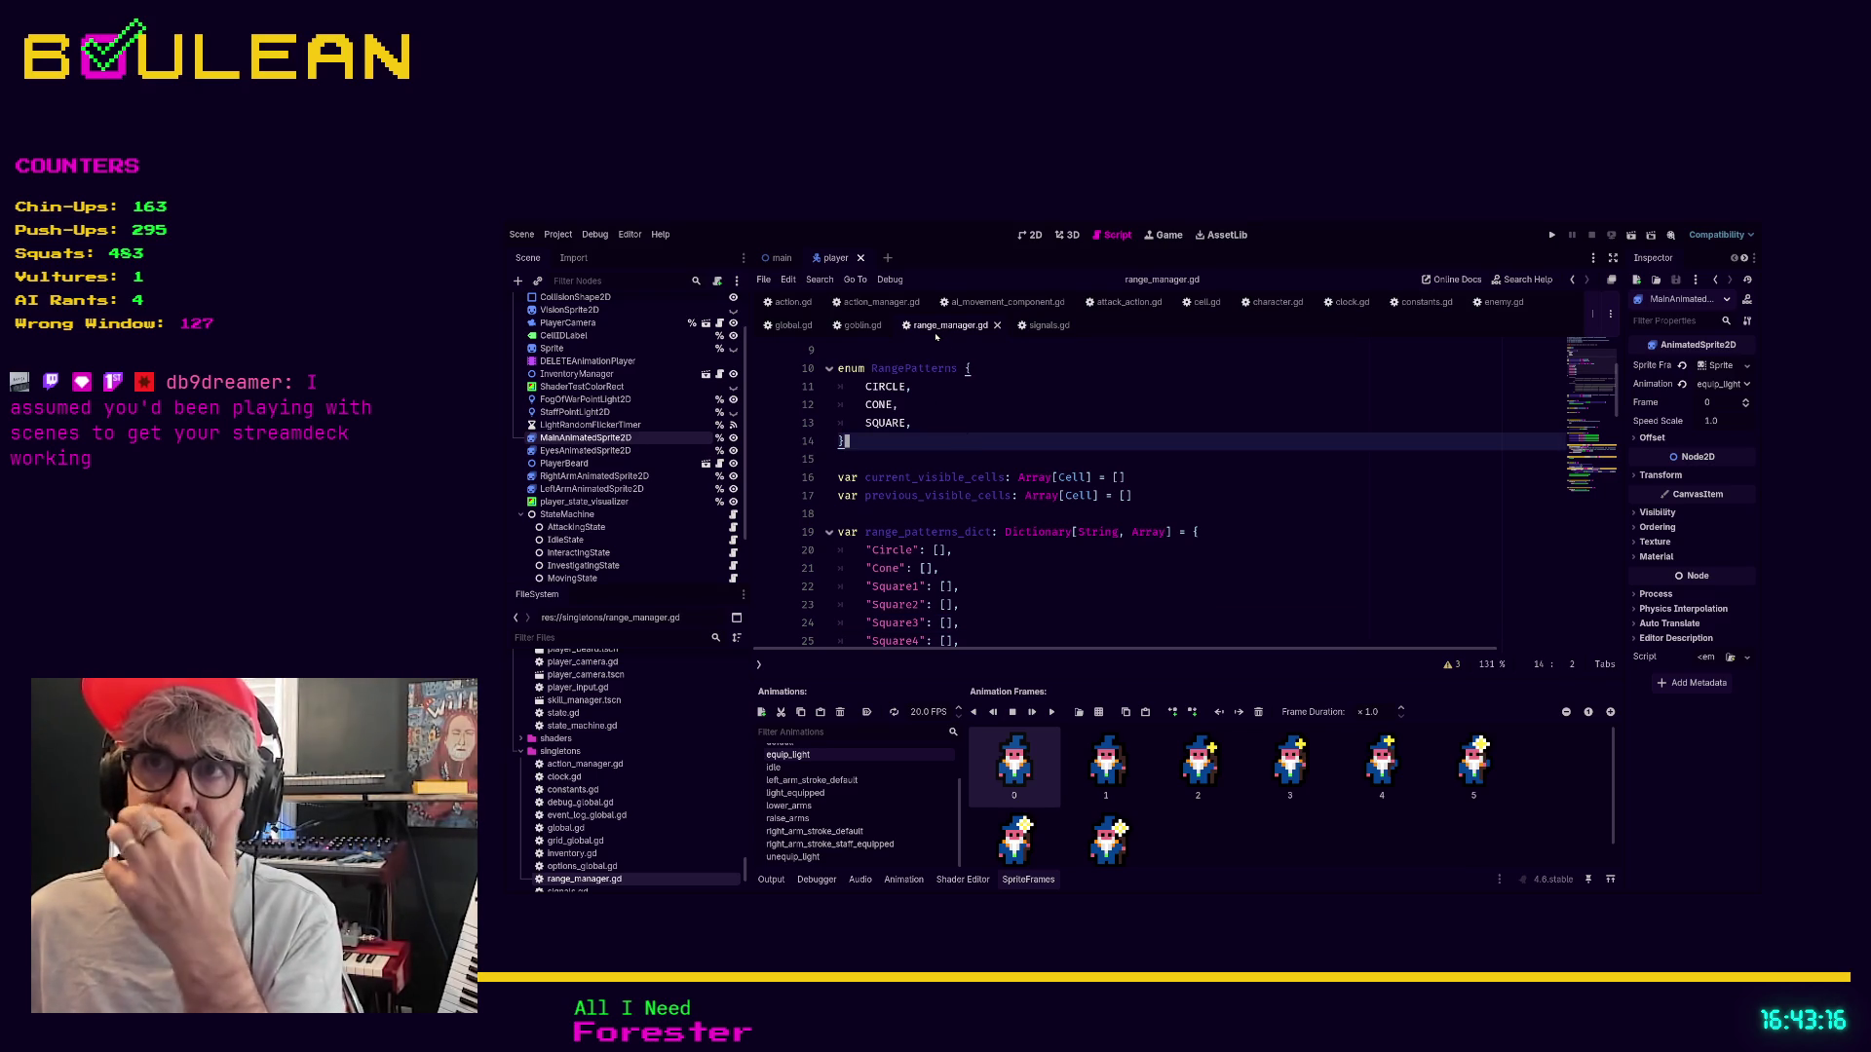
{"action": "scroll", "coordinate": [1054, 449], "scroll_direction": "up", "scroll_amount": 3}
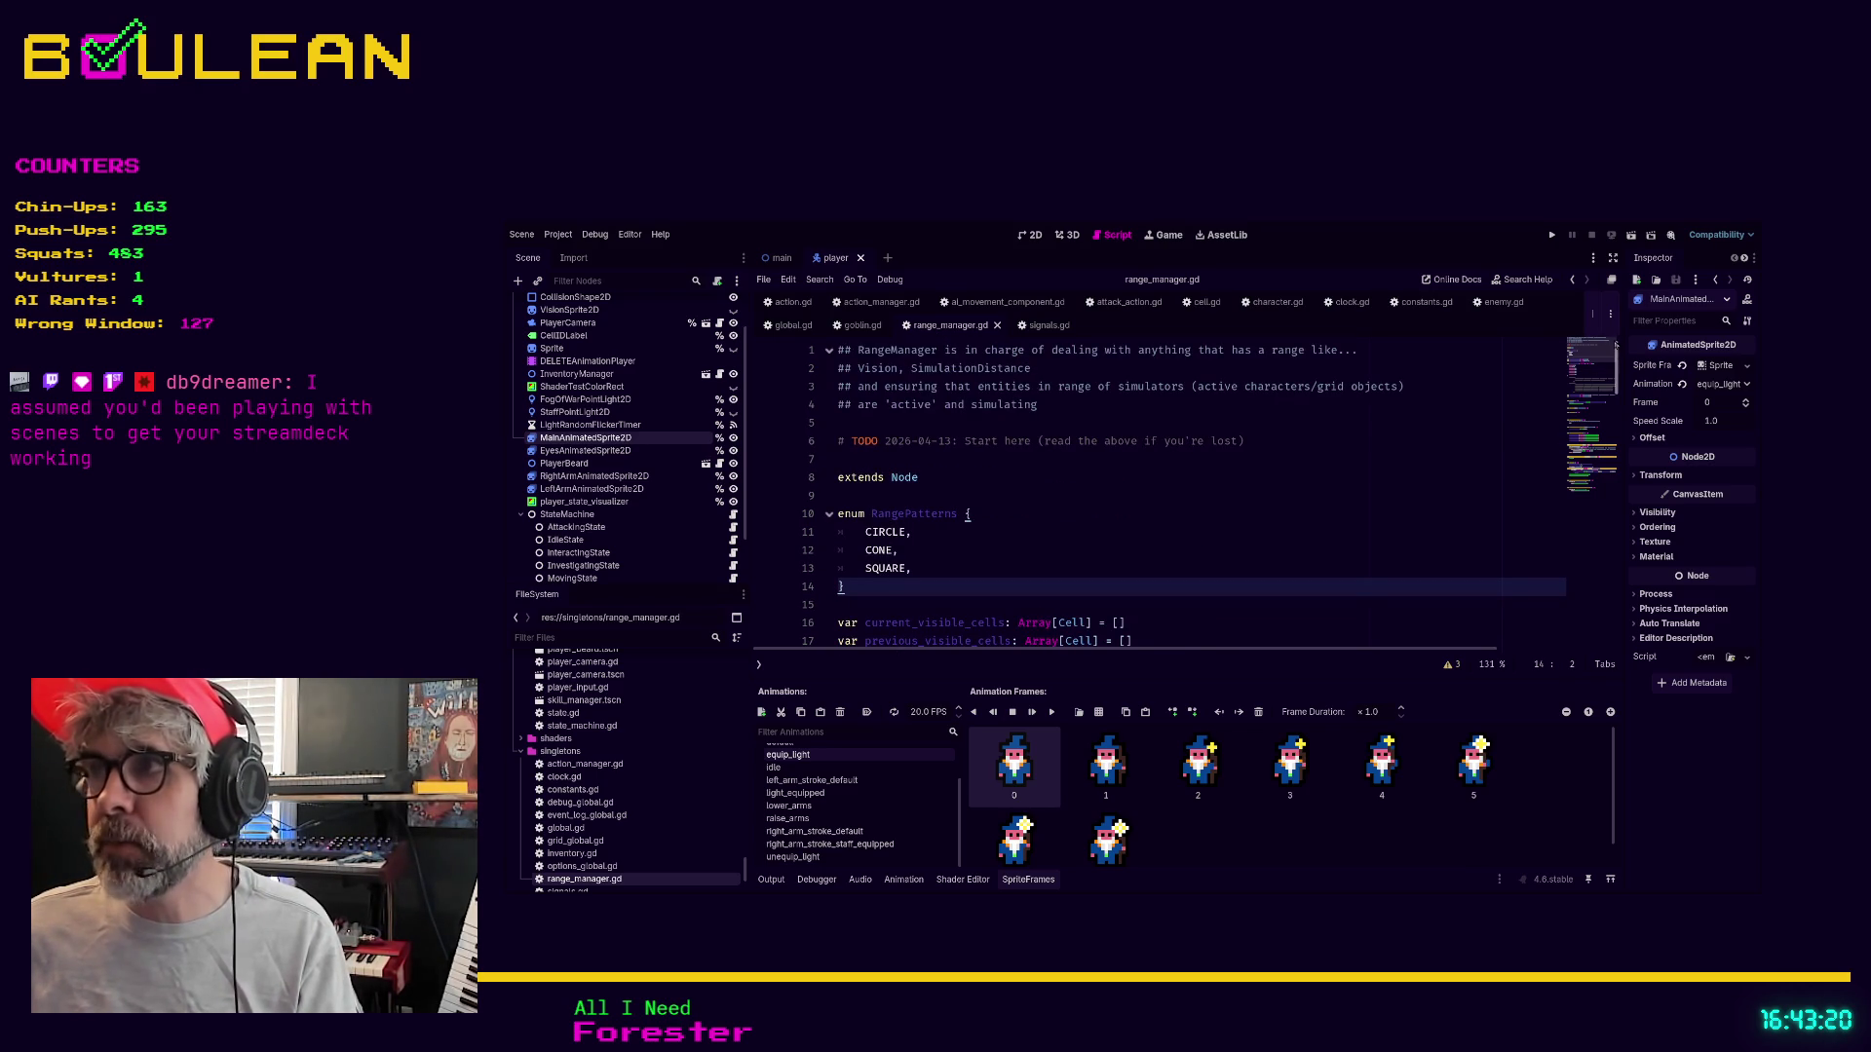
{"action": "scroll", "coordinate": [1230, 394], "scroll_direction": "down", "scroll_amount": 6}
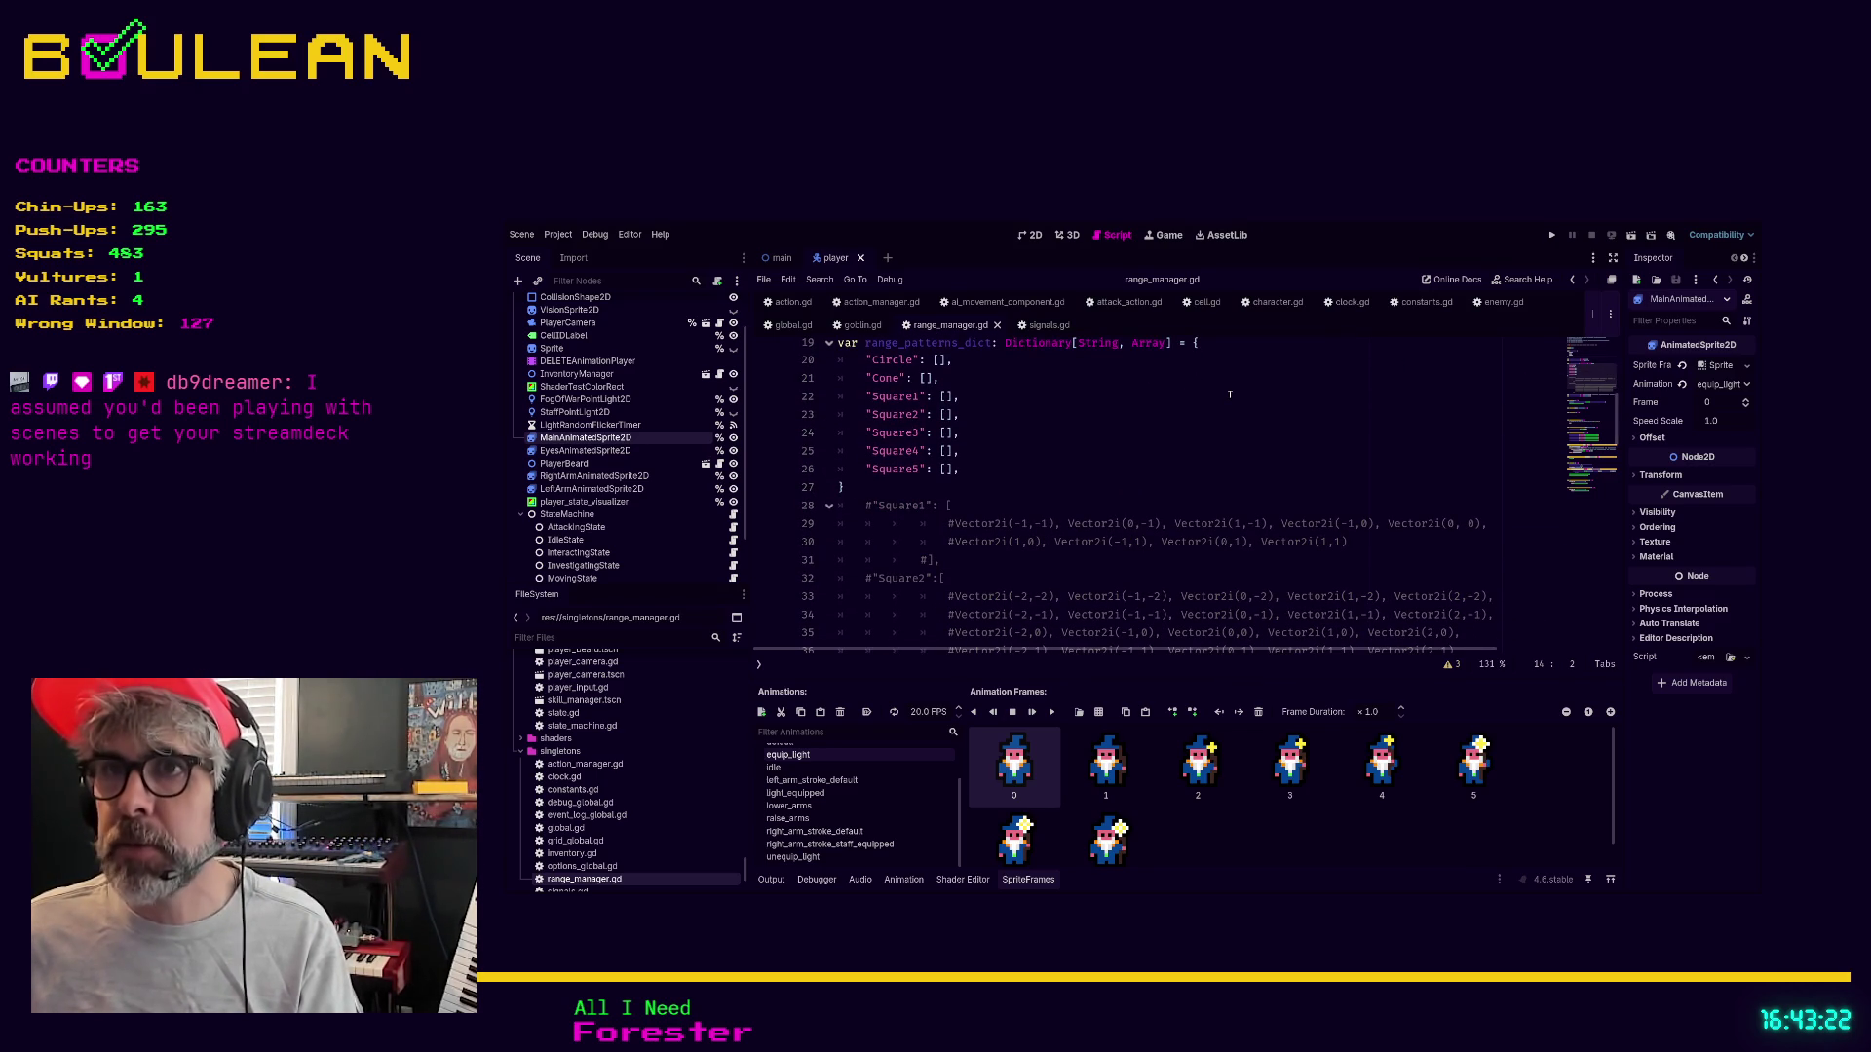
{"action": "scroll", "coordinate": [1230, 395], "scroll_direction": "down", "scroll_amount": 3}
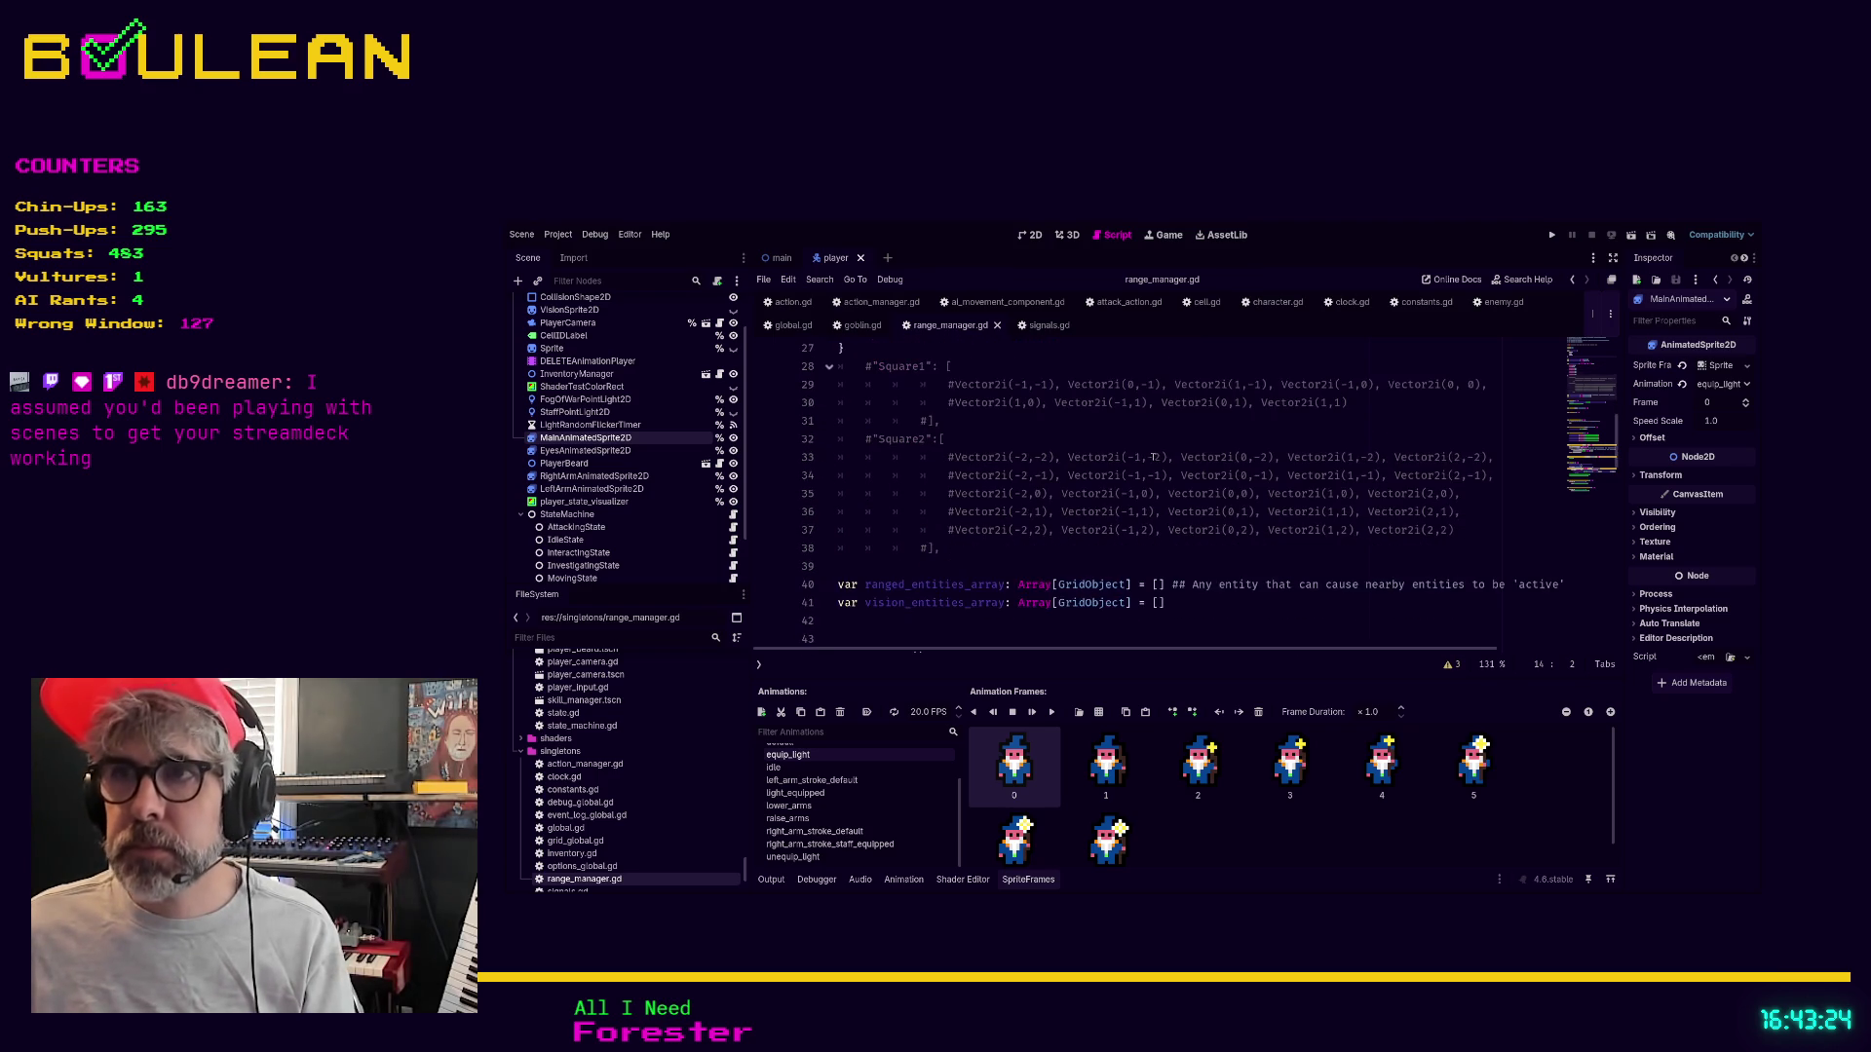
{"action": "scroll", "coordinate": [1103, 476], "scroll_direction": "down", "scroll_amount": 1}
{"action": "scroll", "coordinate": [1120, 463], "scroll_direction": "down", "scroll_amount": 5}
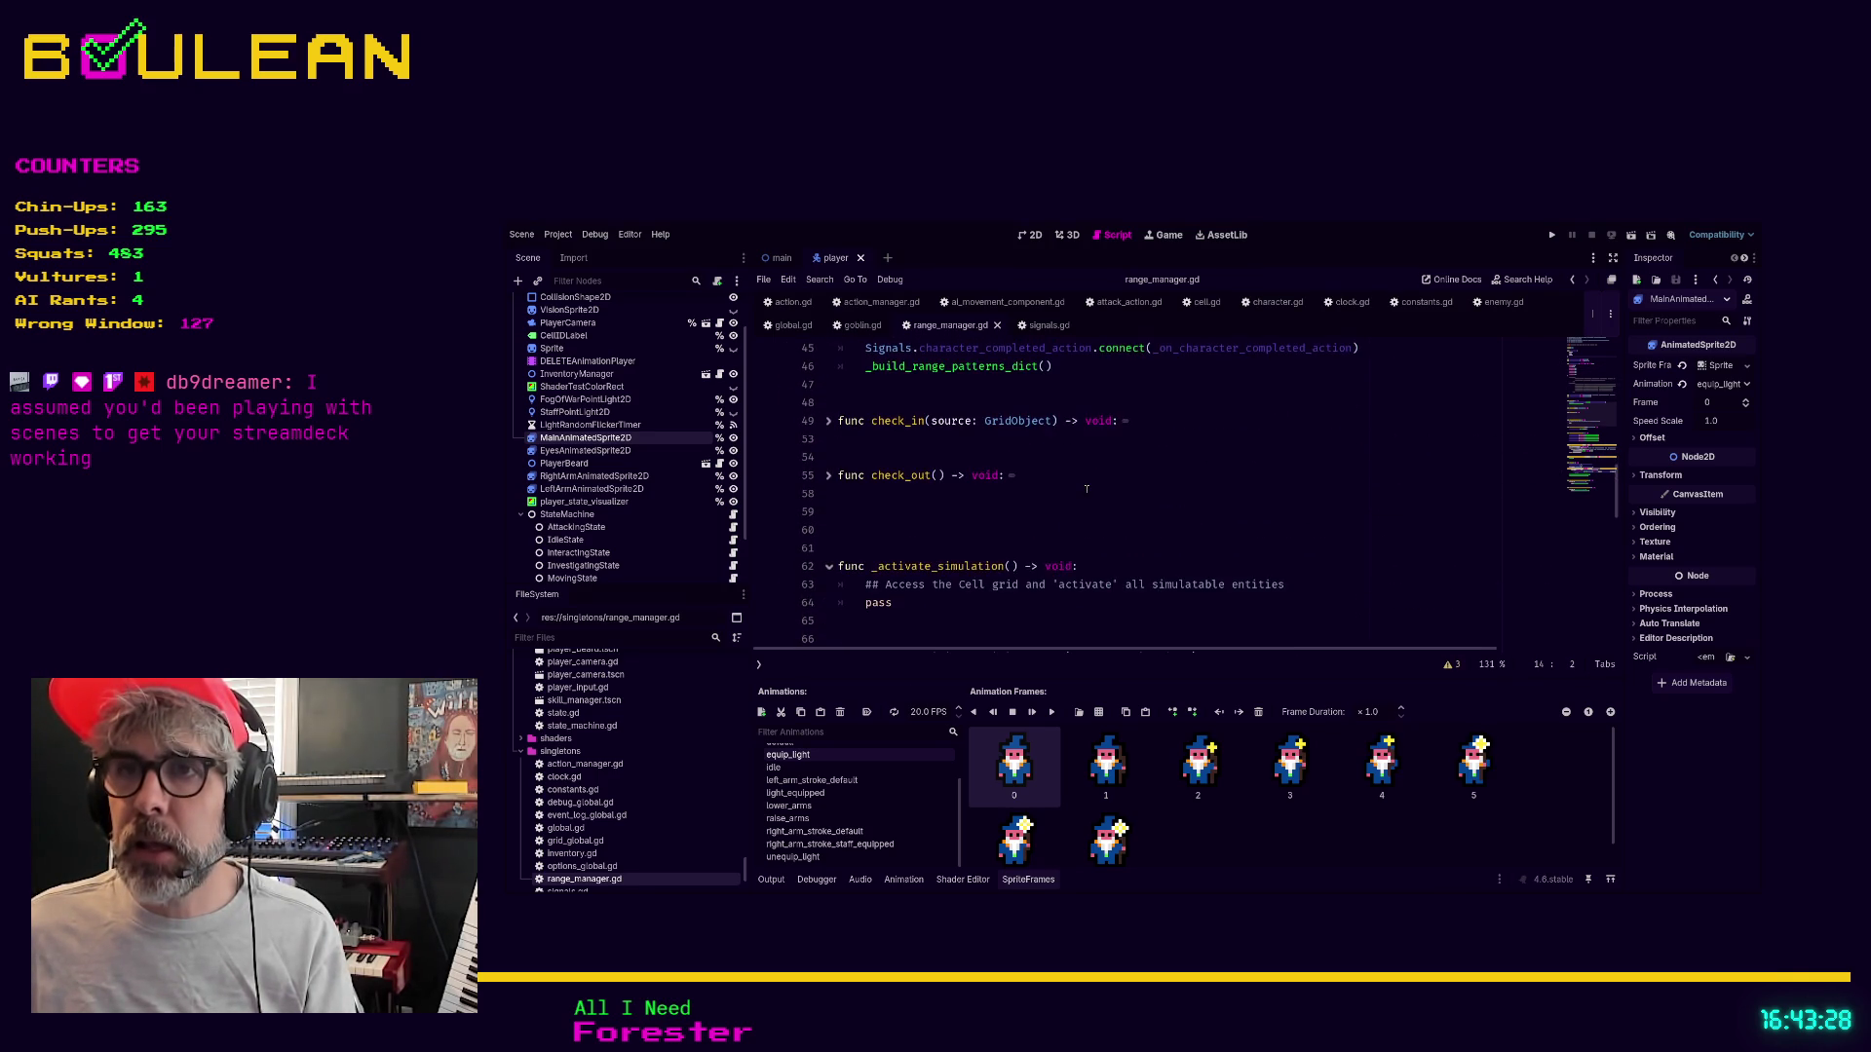
{"action": "scroll", "coordinate": [1083, 489], "scroll_direction": "down", "scroll_amount": 3}
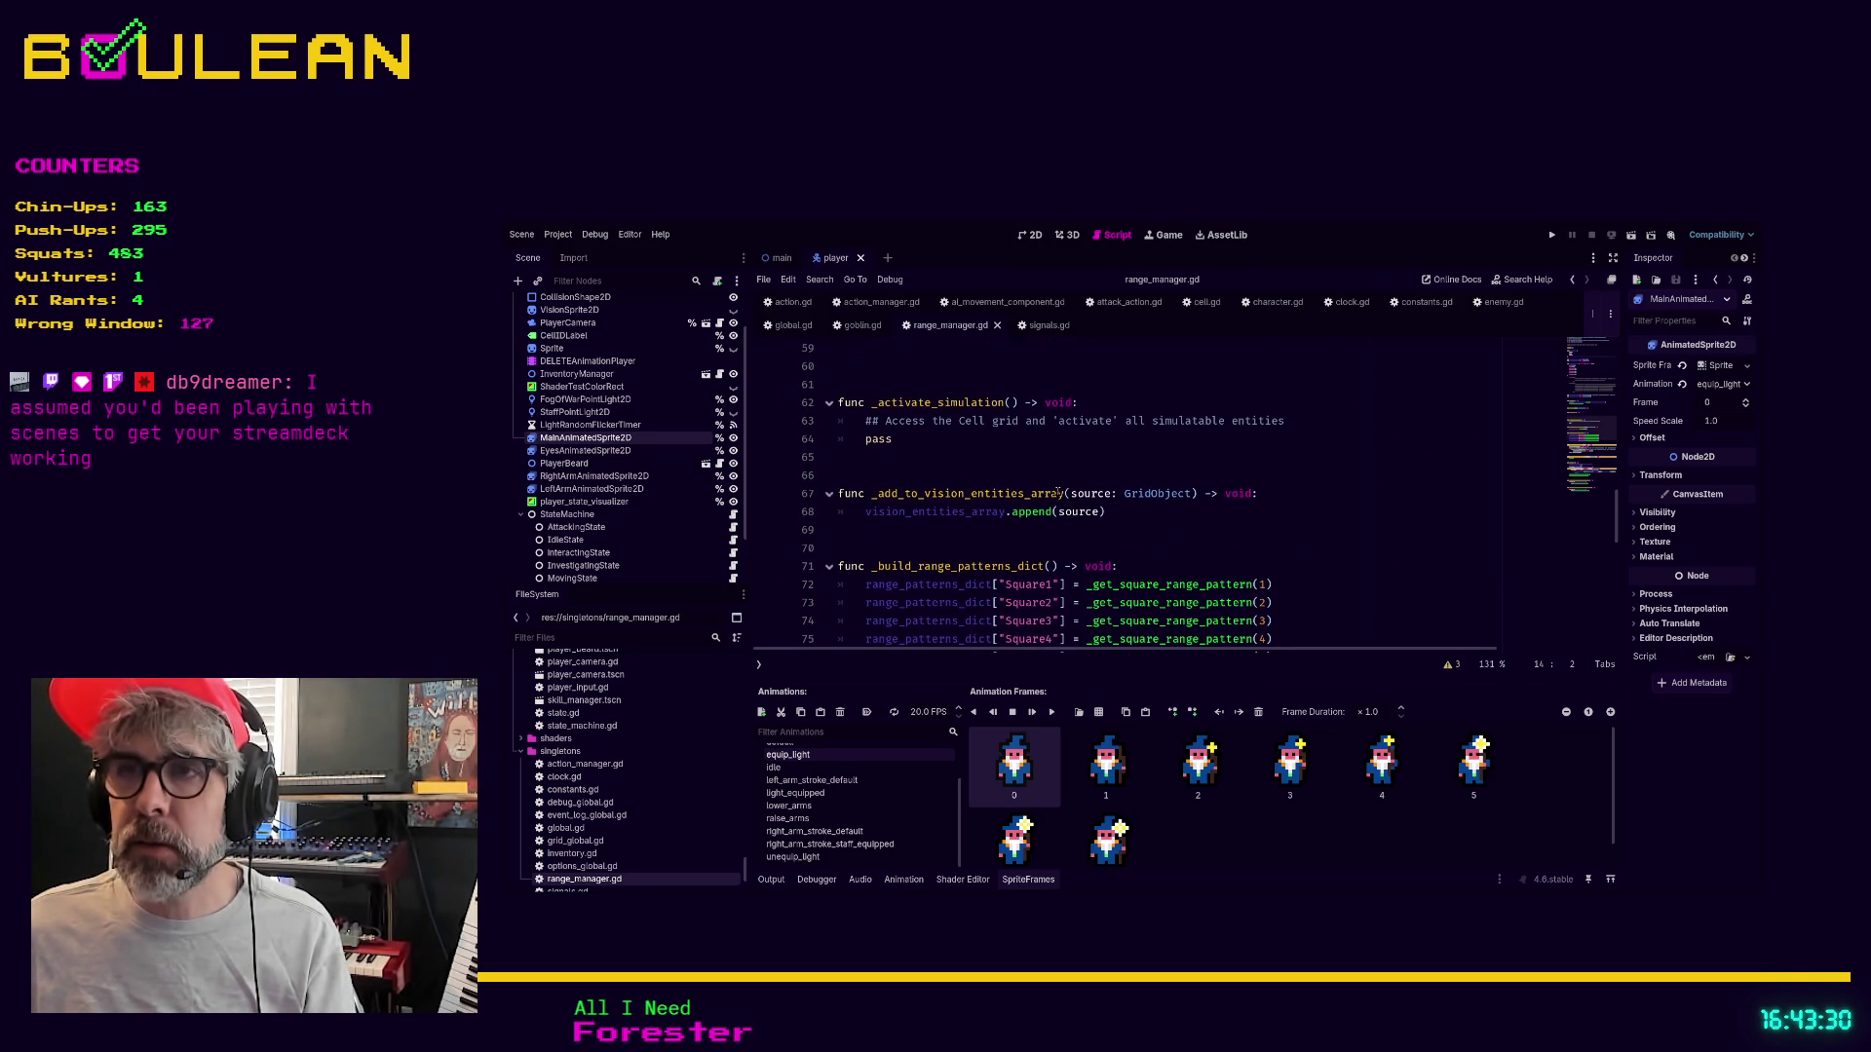
{"action": "scroll", "coordinate": [1058, 493], "scroll_direction": "down", "scroll_amount": 2}
Place the caret on line 77, then open the 'Brainstorming Grid Stamping' Excalidraw diagram in Obsidian
{"action": "left_click", "coordinate": [1112, 574]}
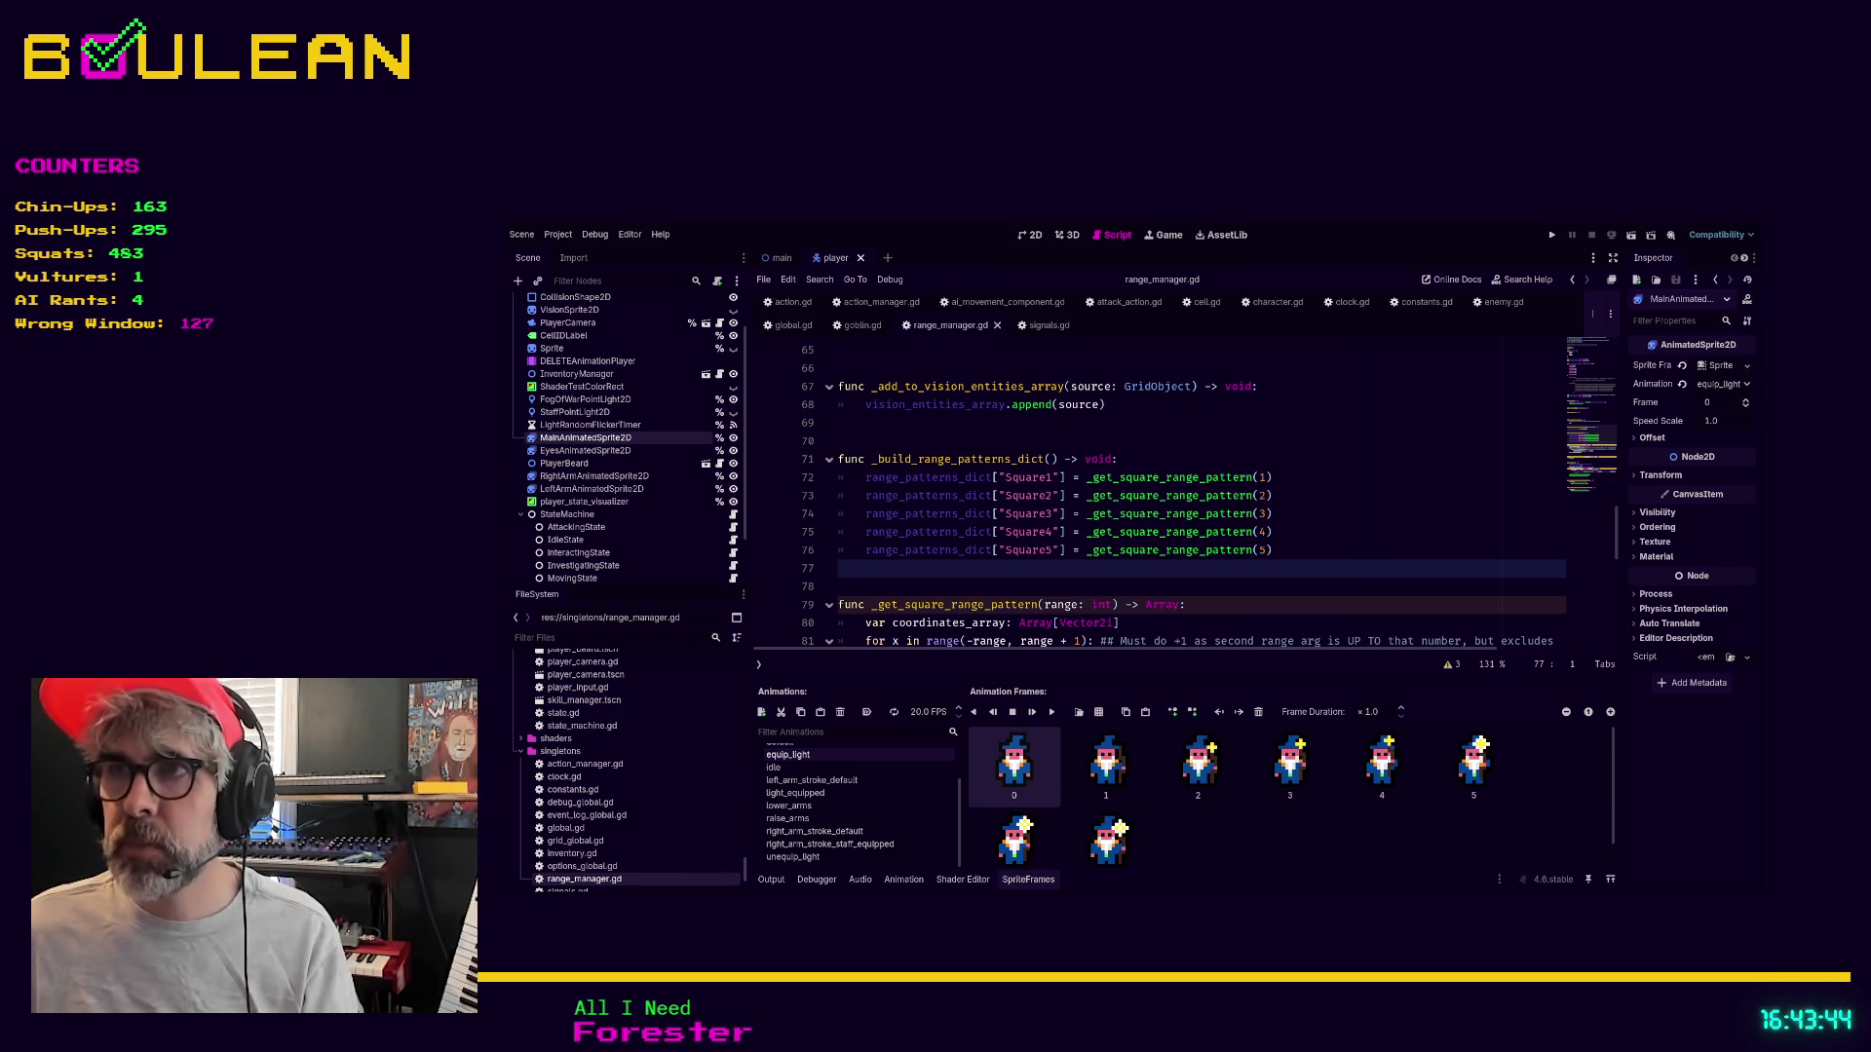
{"action": "key", "text": "alt+Tab"}
{"action": "left_click", "coordinate": [1294, 317]}
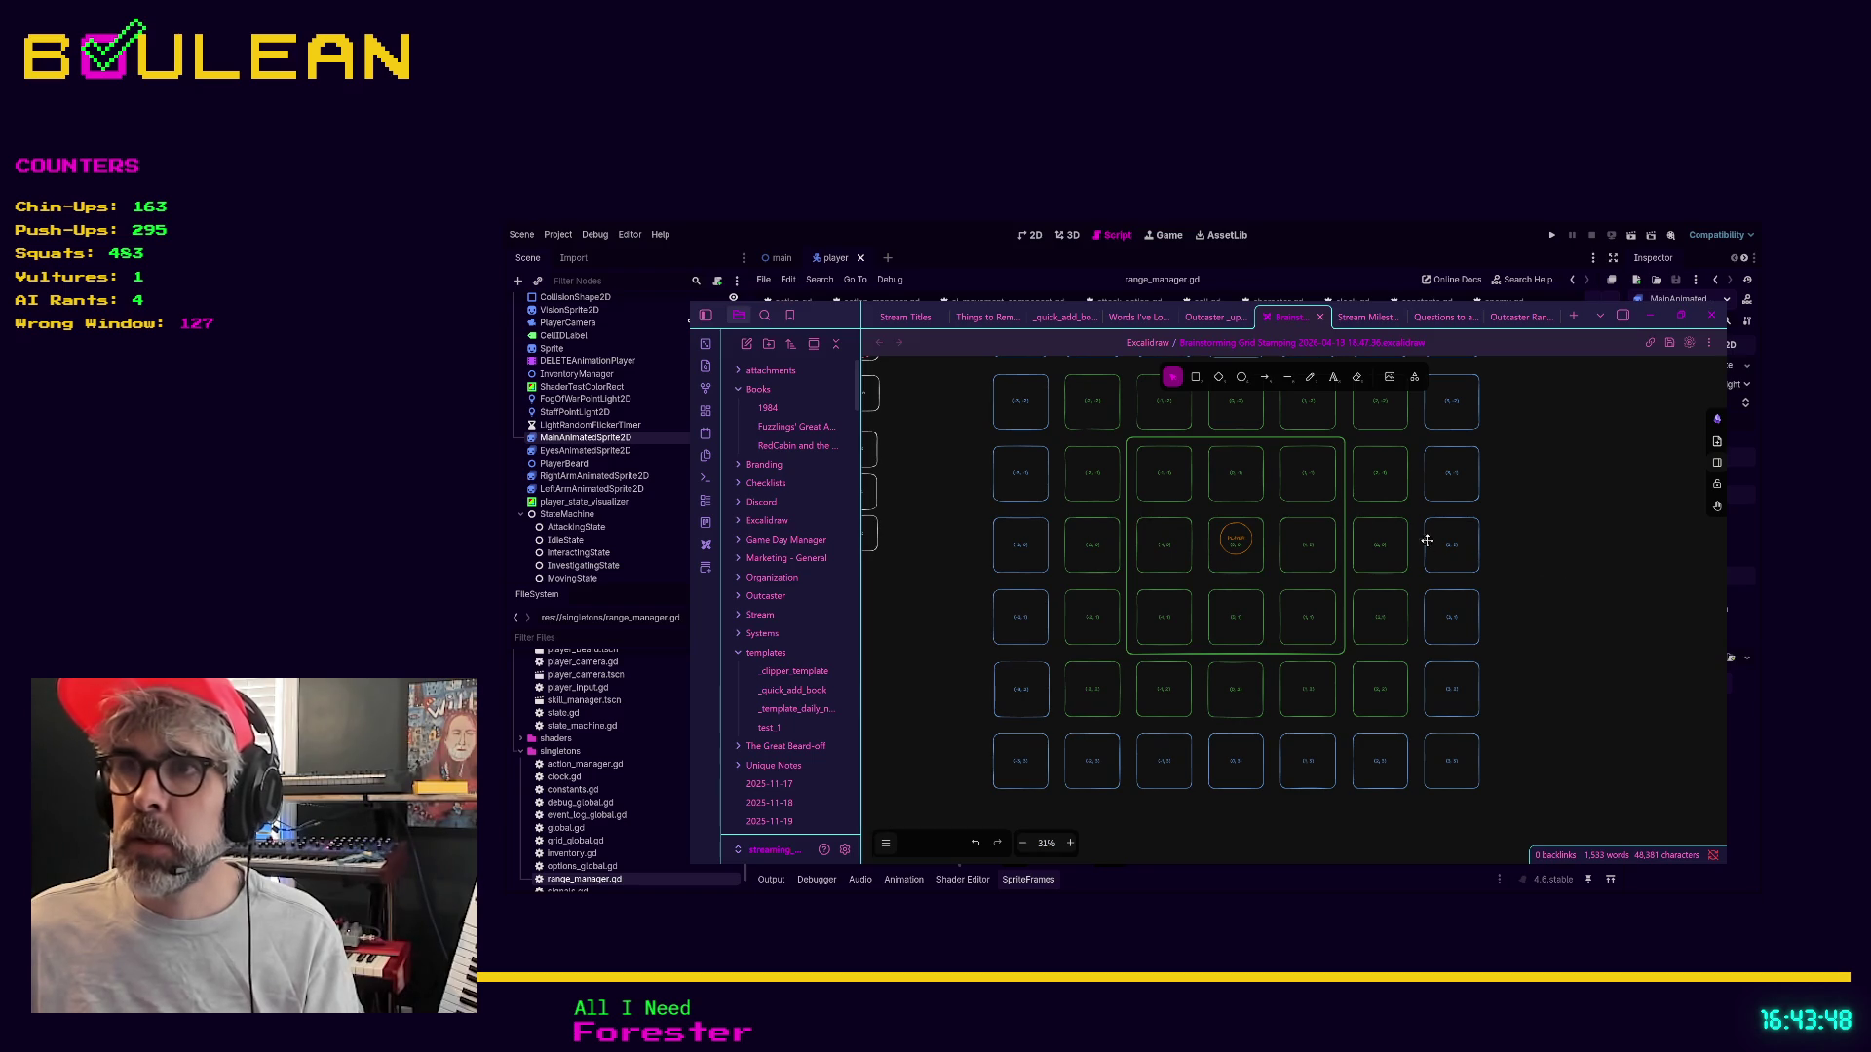
{"action": "scroll", "coordinate": [1273, 508], "scroll_direction": "up", "scroll_amount": 1}
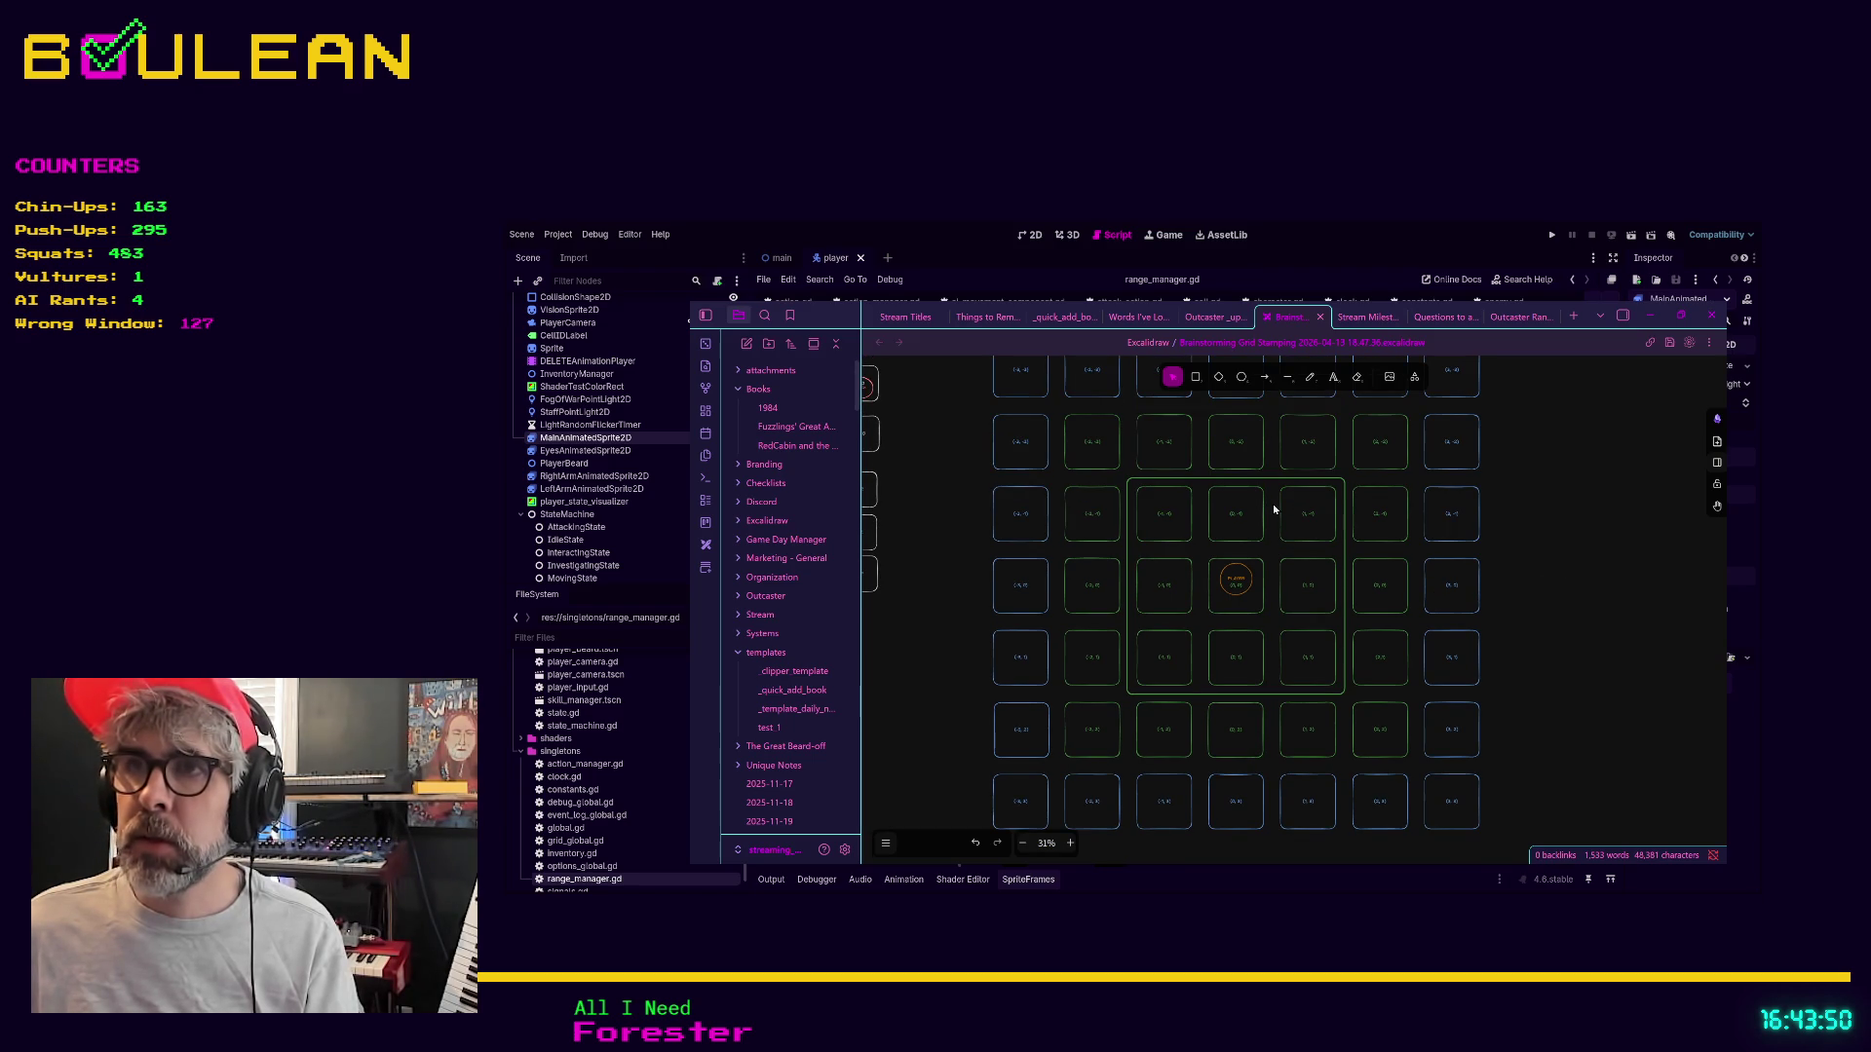
{"action": "scroll", "coordinate": [1274, 510], "scroll_direction": "up", "scroll_amount": 1}
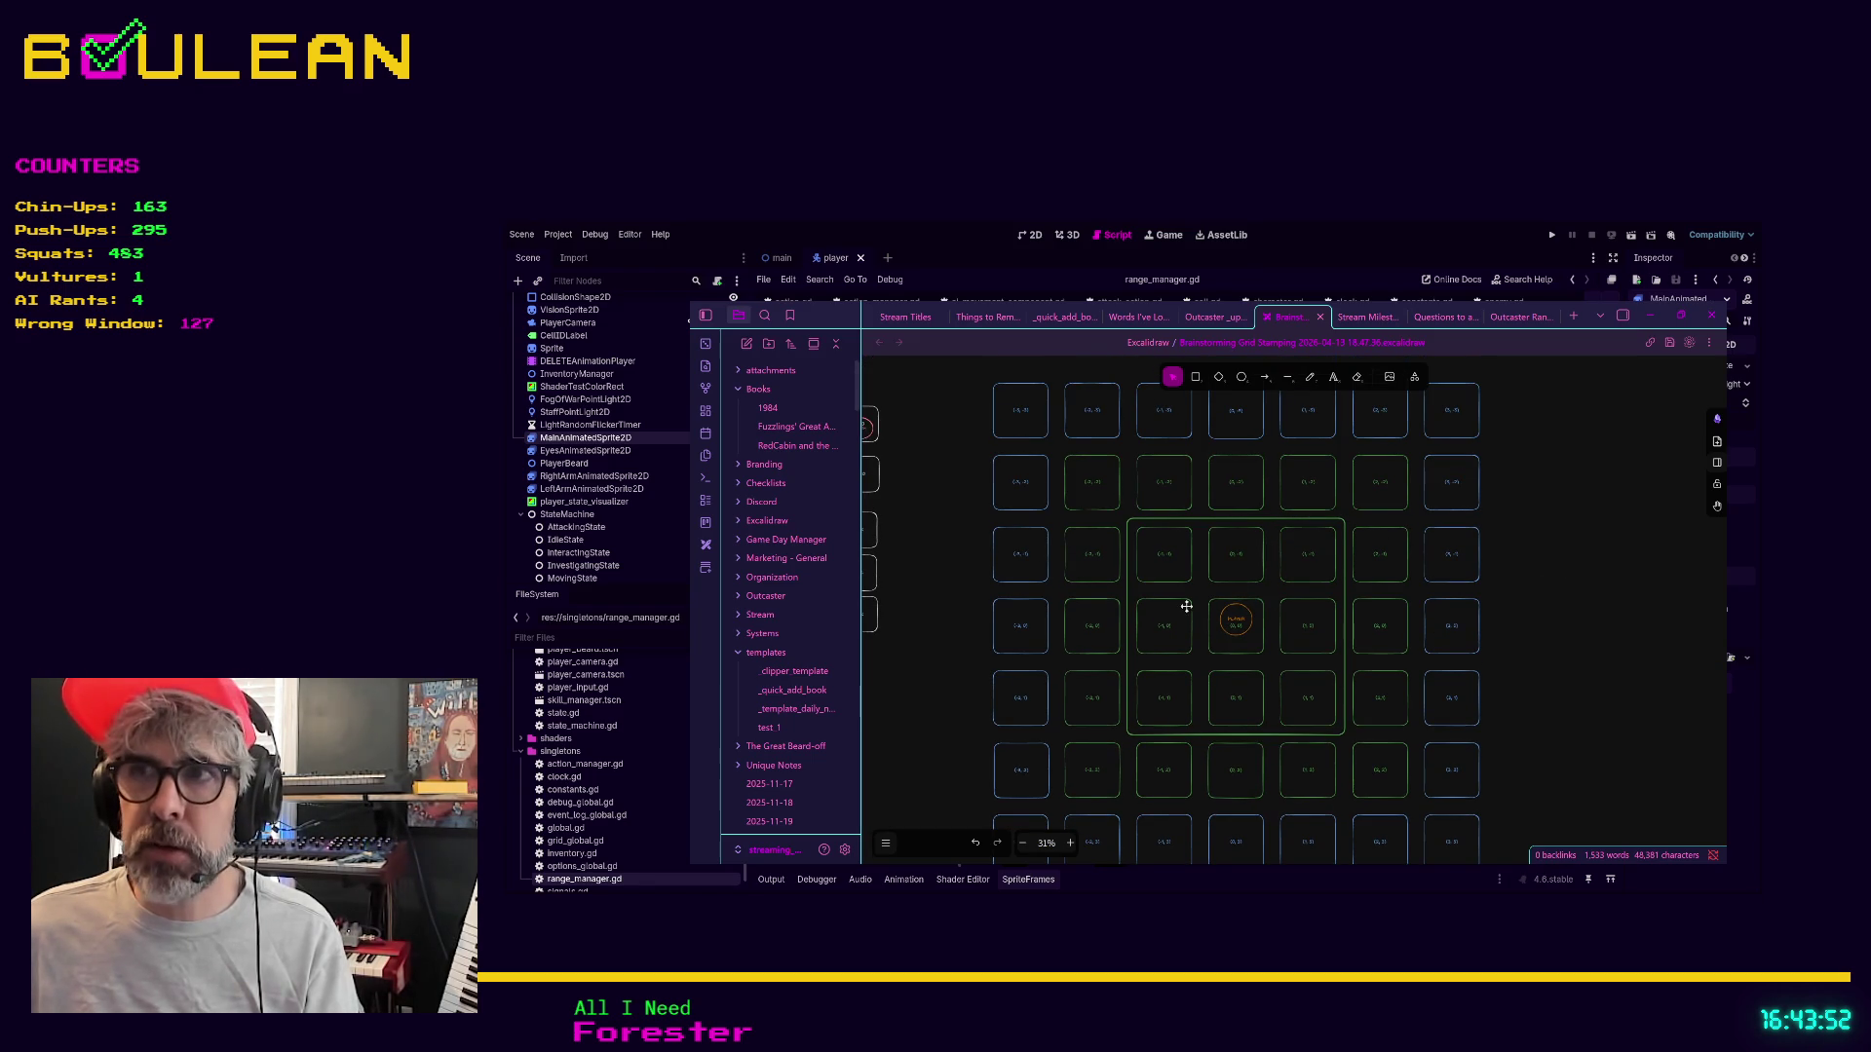
{"action": "left_click", "coordinate": [1225, 647]}
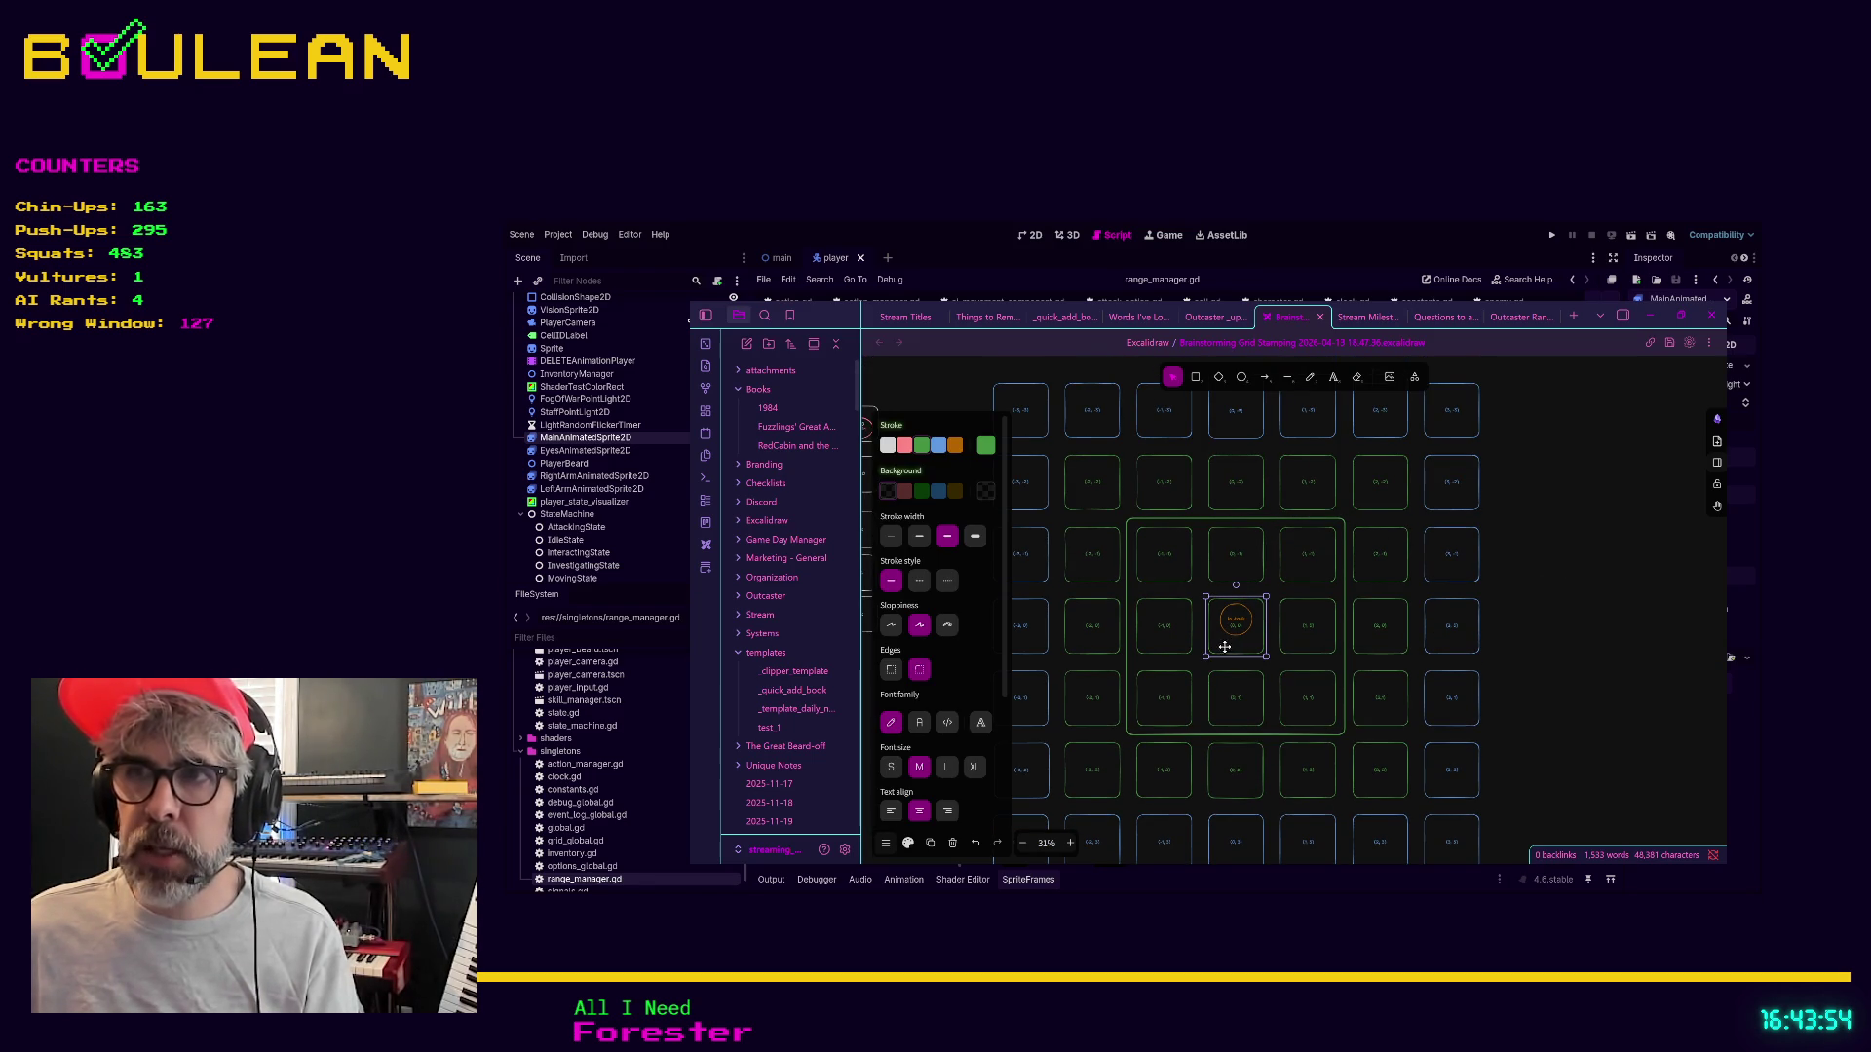
{"action": "left_click", "coordinate": [1547, 620]}
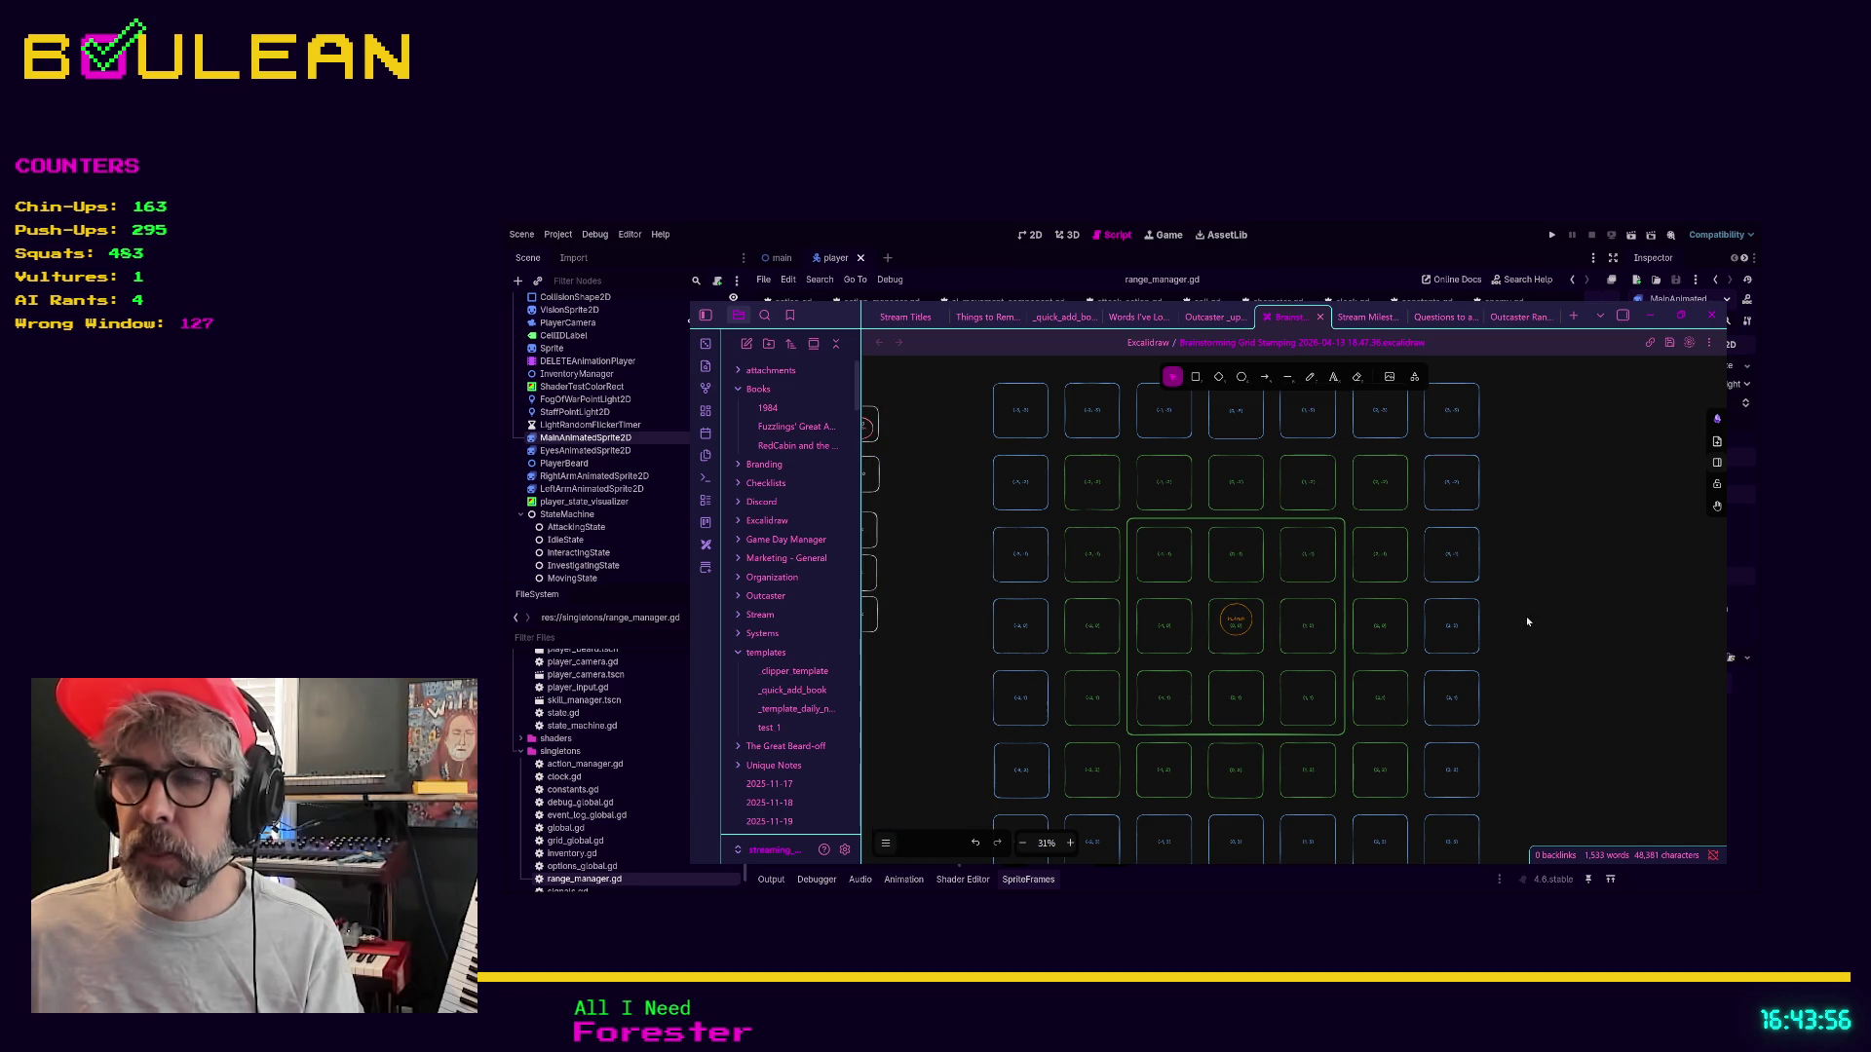
{"action": "left_click", "coordinate": [1232, 644]}
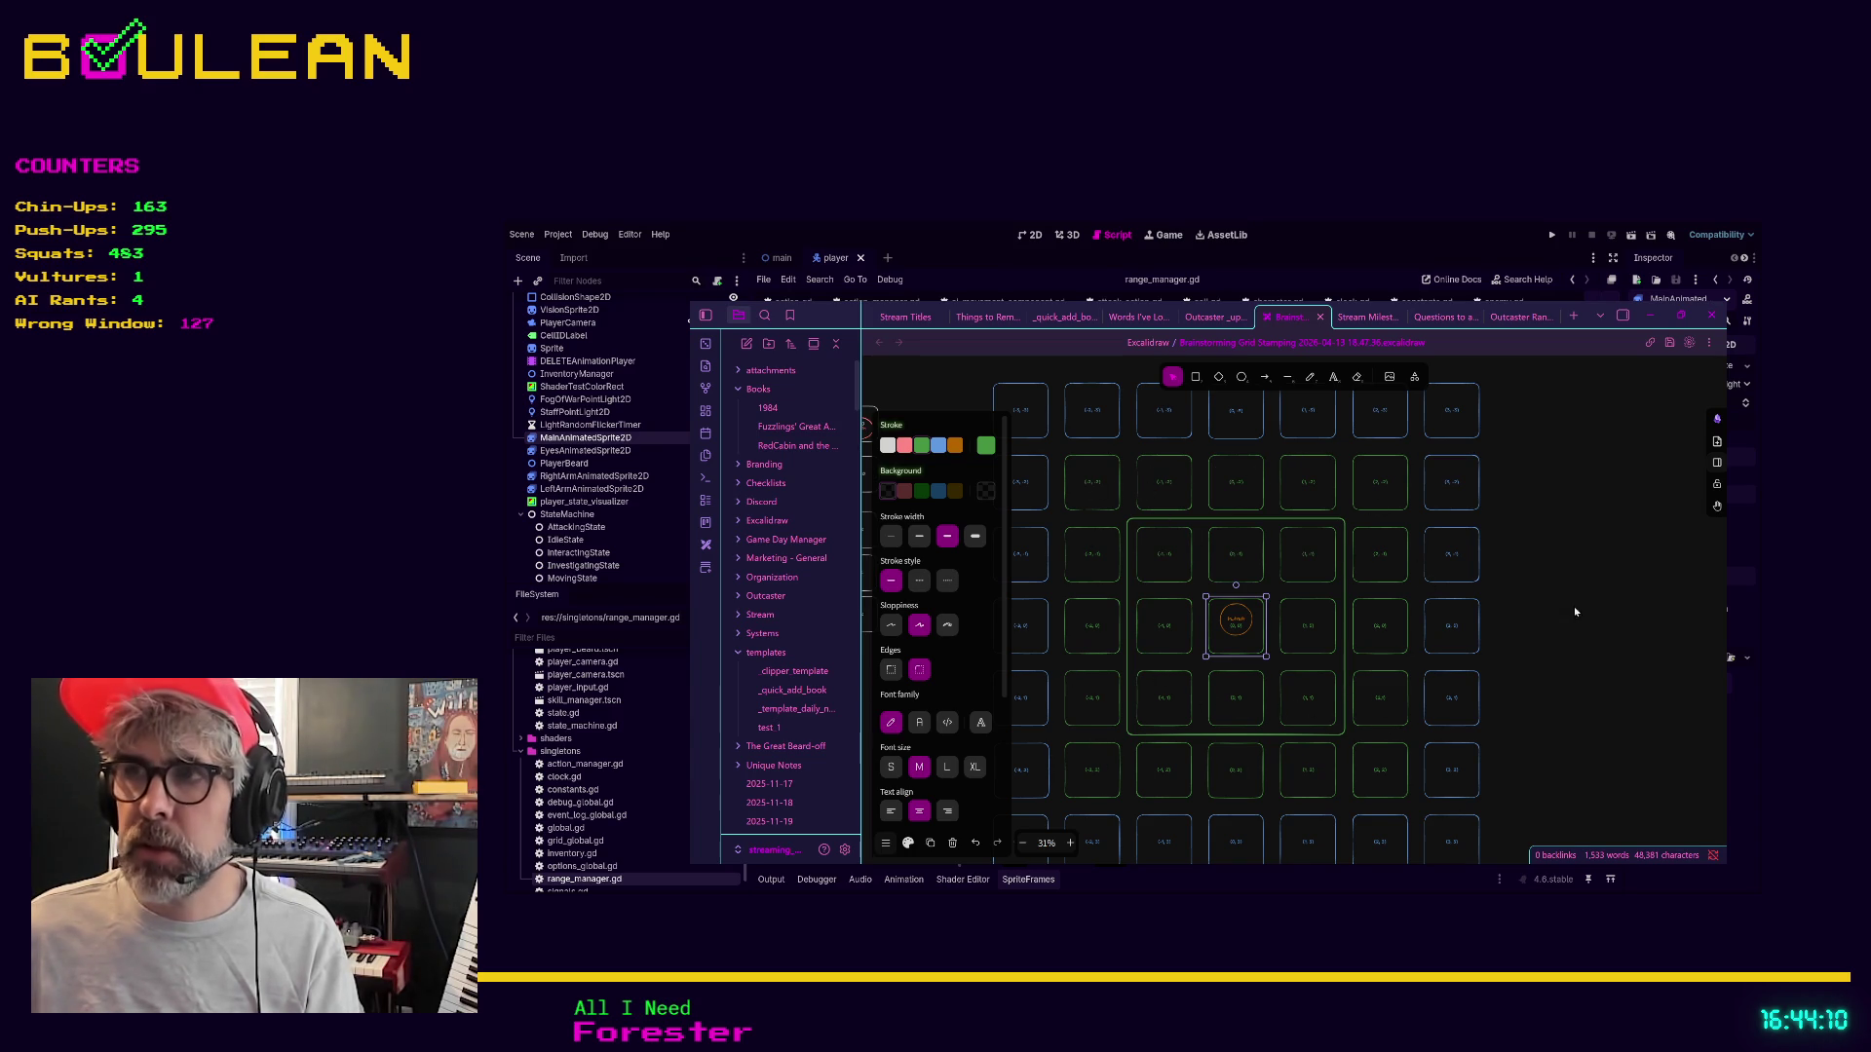
{"action": "left_click", "coordinate": [1595, 618]}
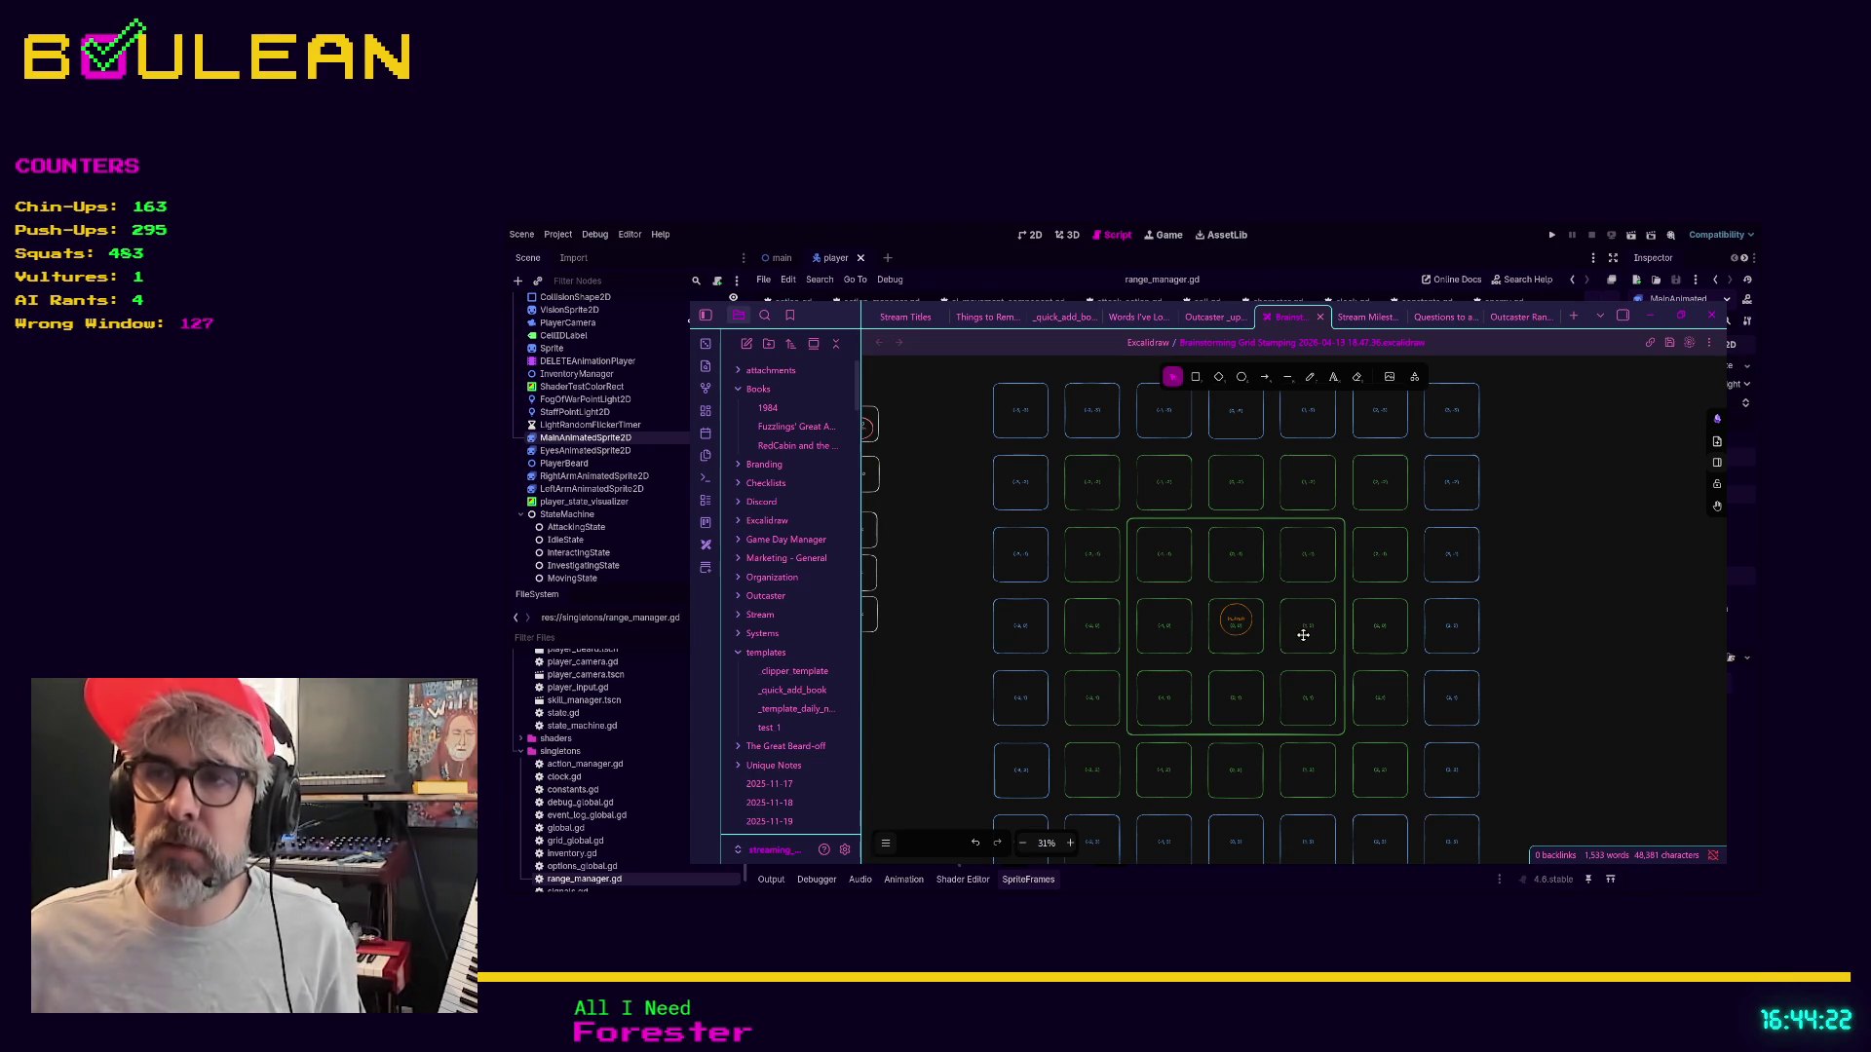
{"action": "left_click", "coordinate": [1033, 437]}
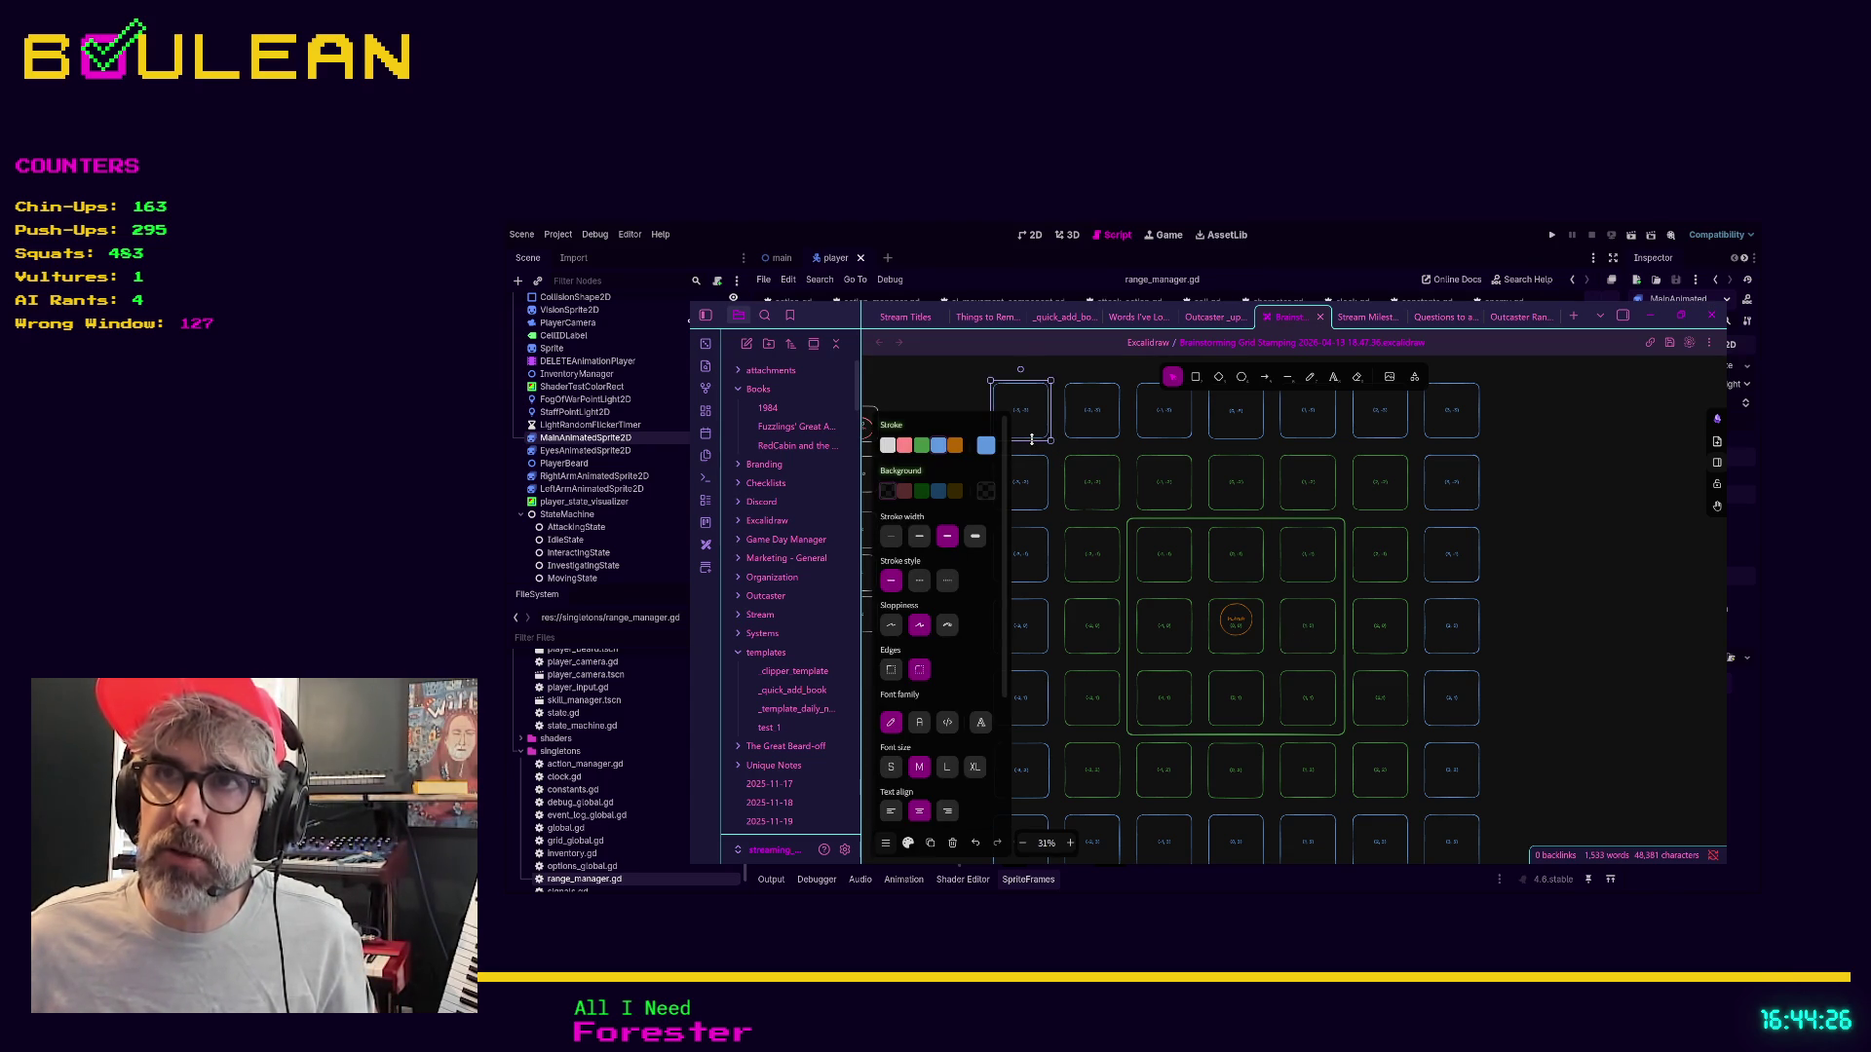
{"action": "left_click", "coordinate": [1092, 414]}
{"action": "left_click", "coordinate": [1169, 419]}
{"action": "left_click", "coordinate": [1227, 429]}
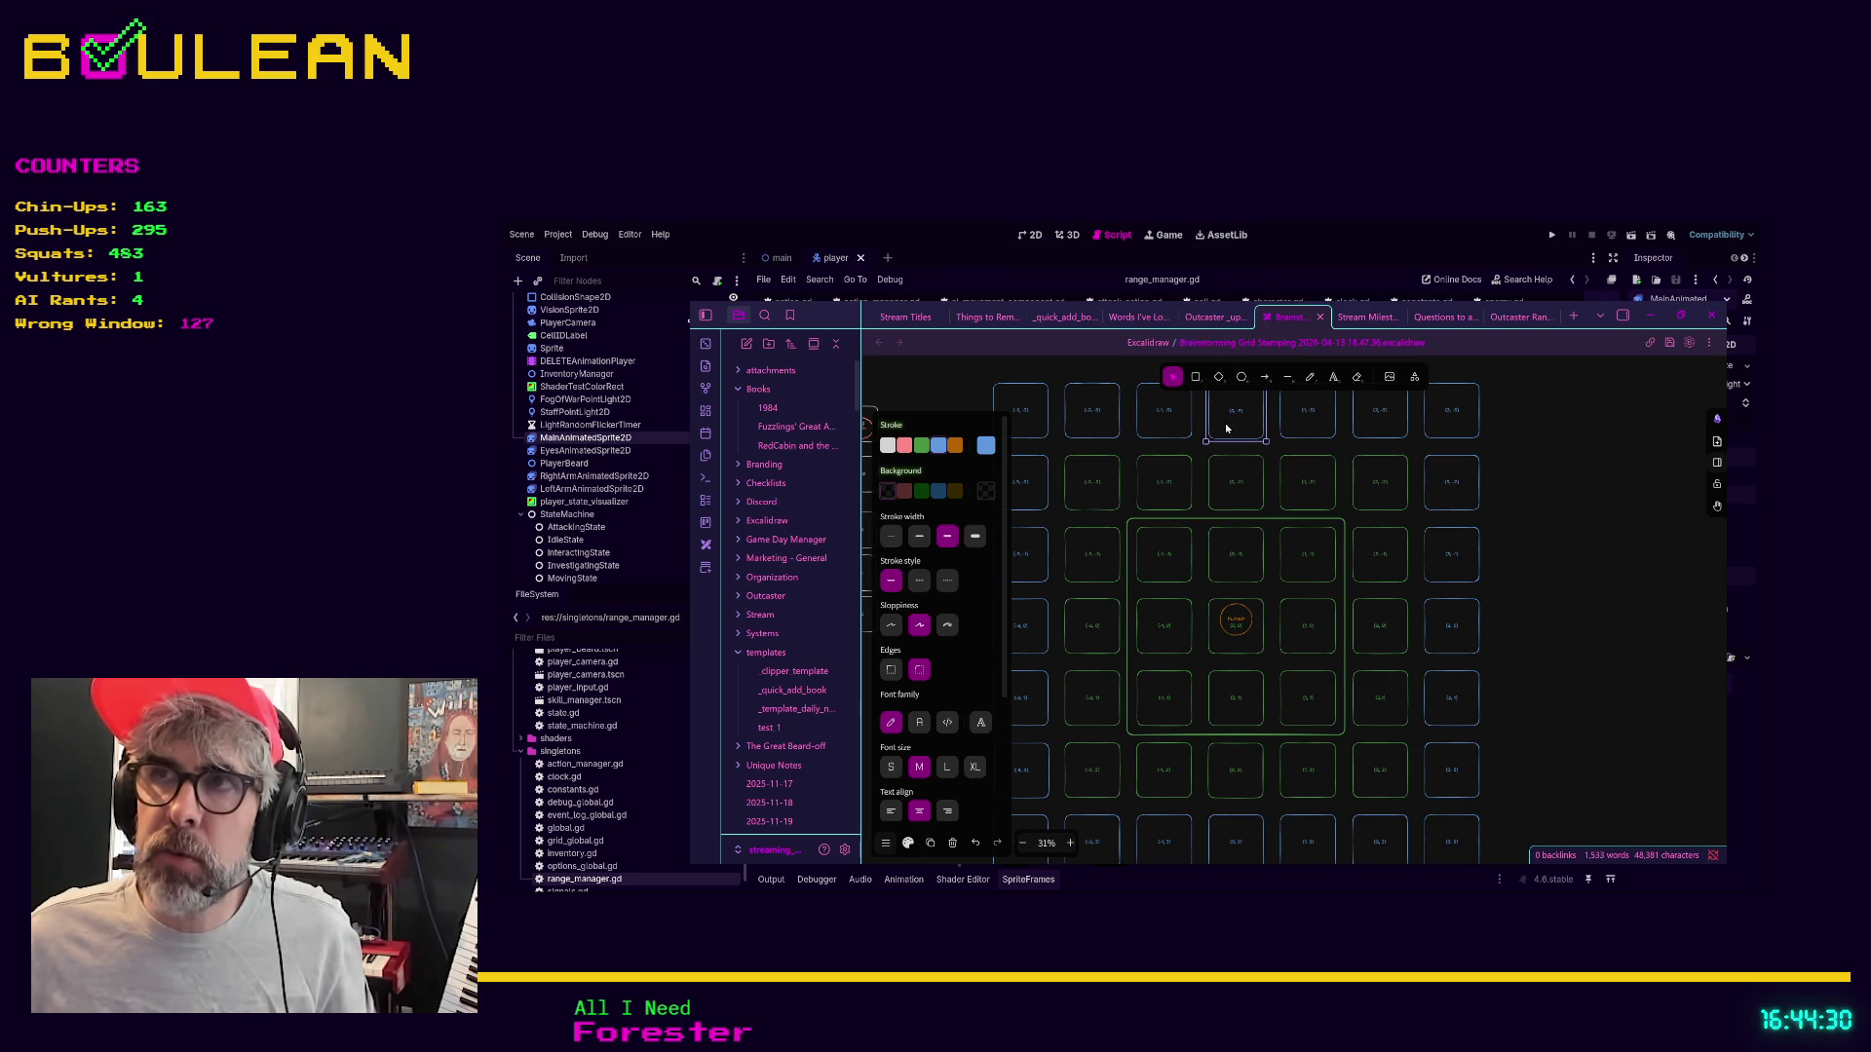
{"action": "left_click", "coordinate": [1286, 424]}
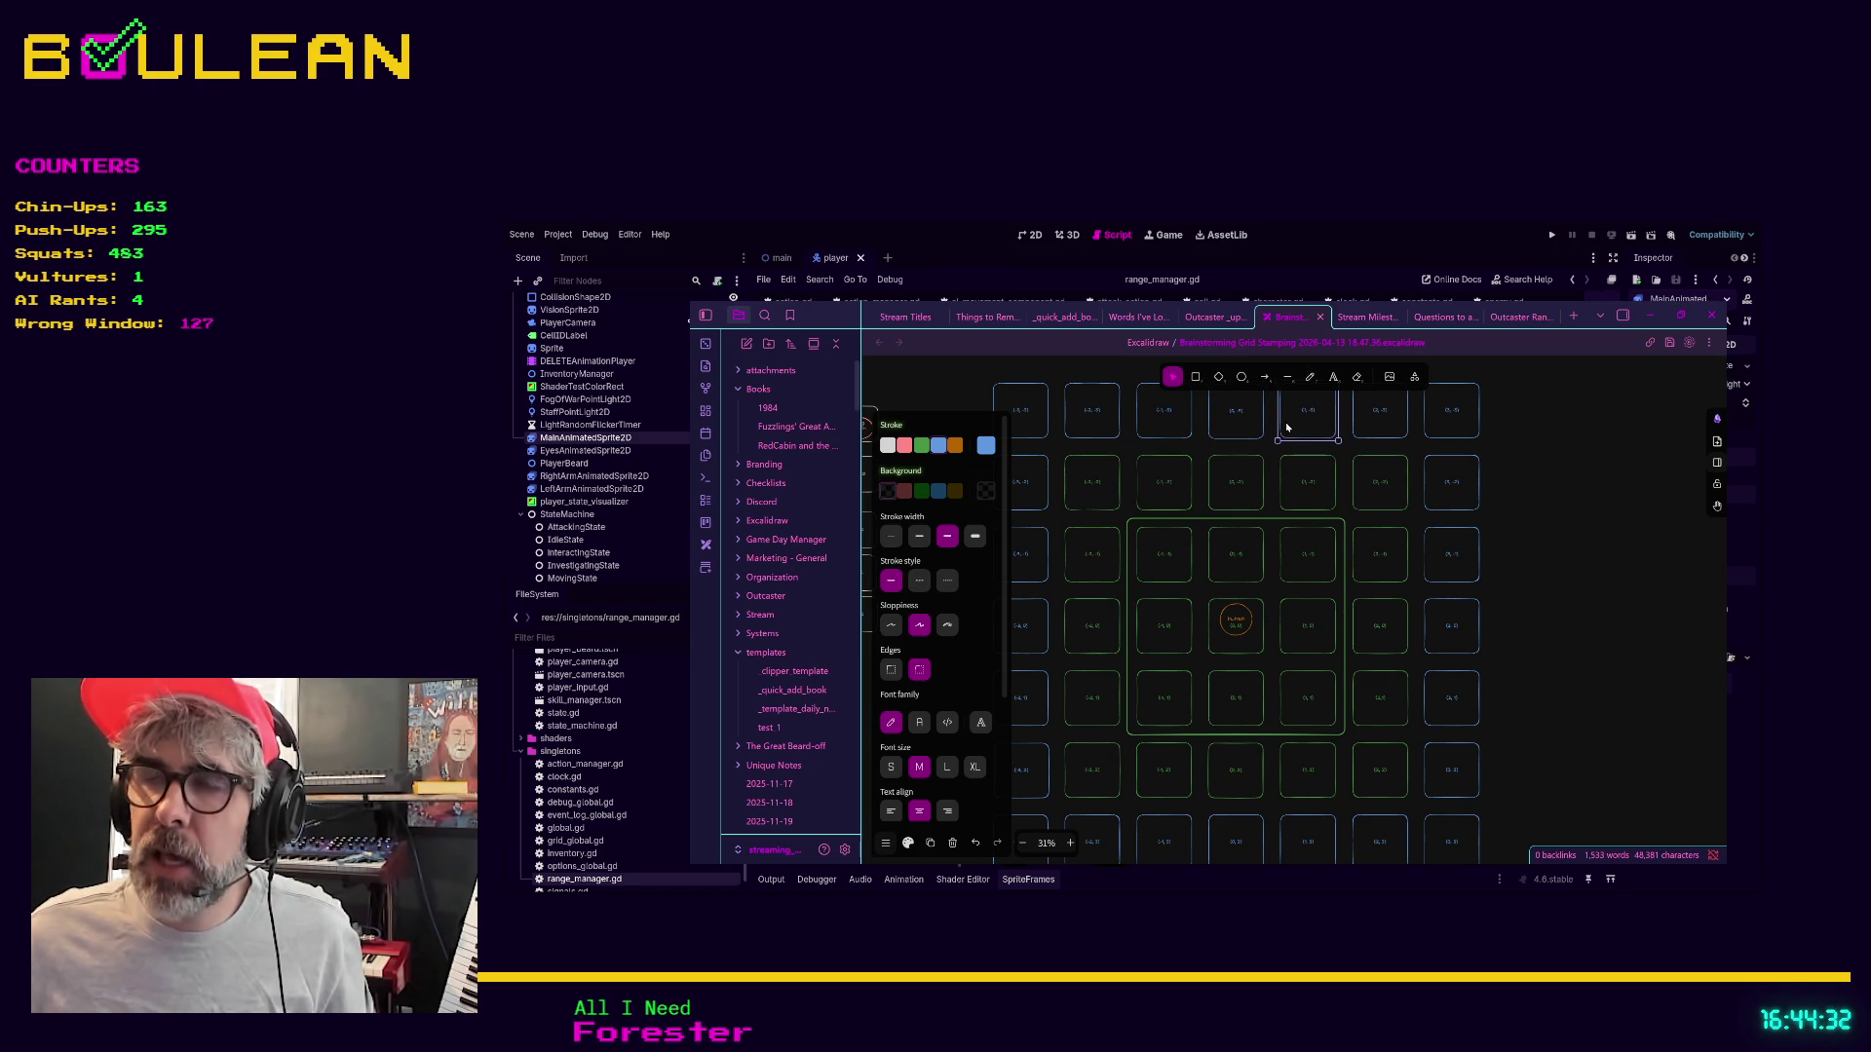
{"action": "left_click", "coordinate": [1572, 587]}
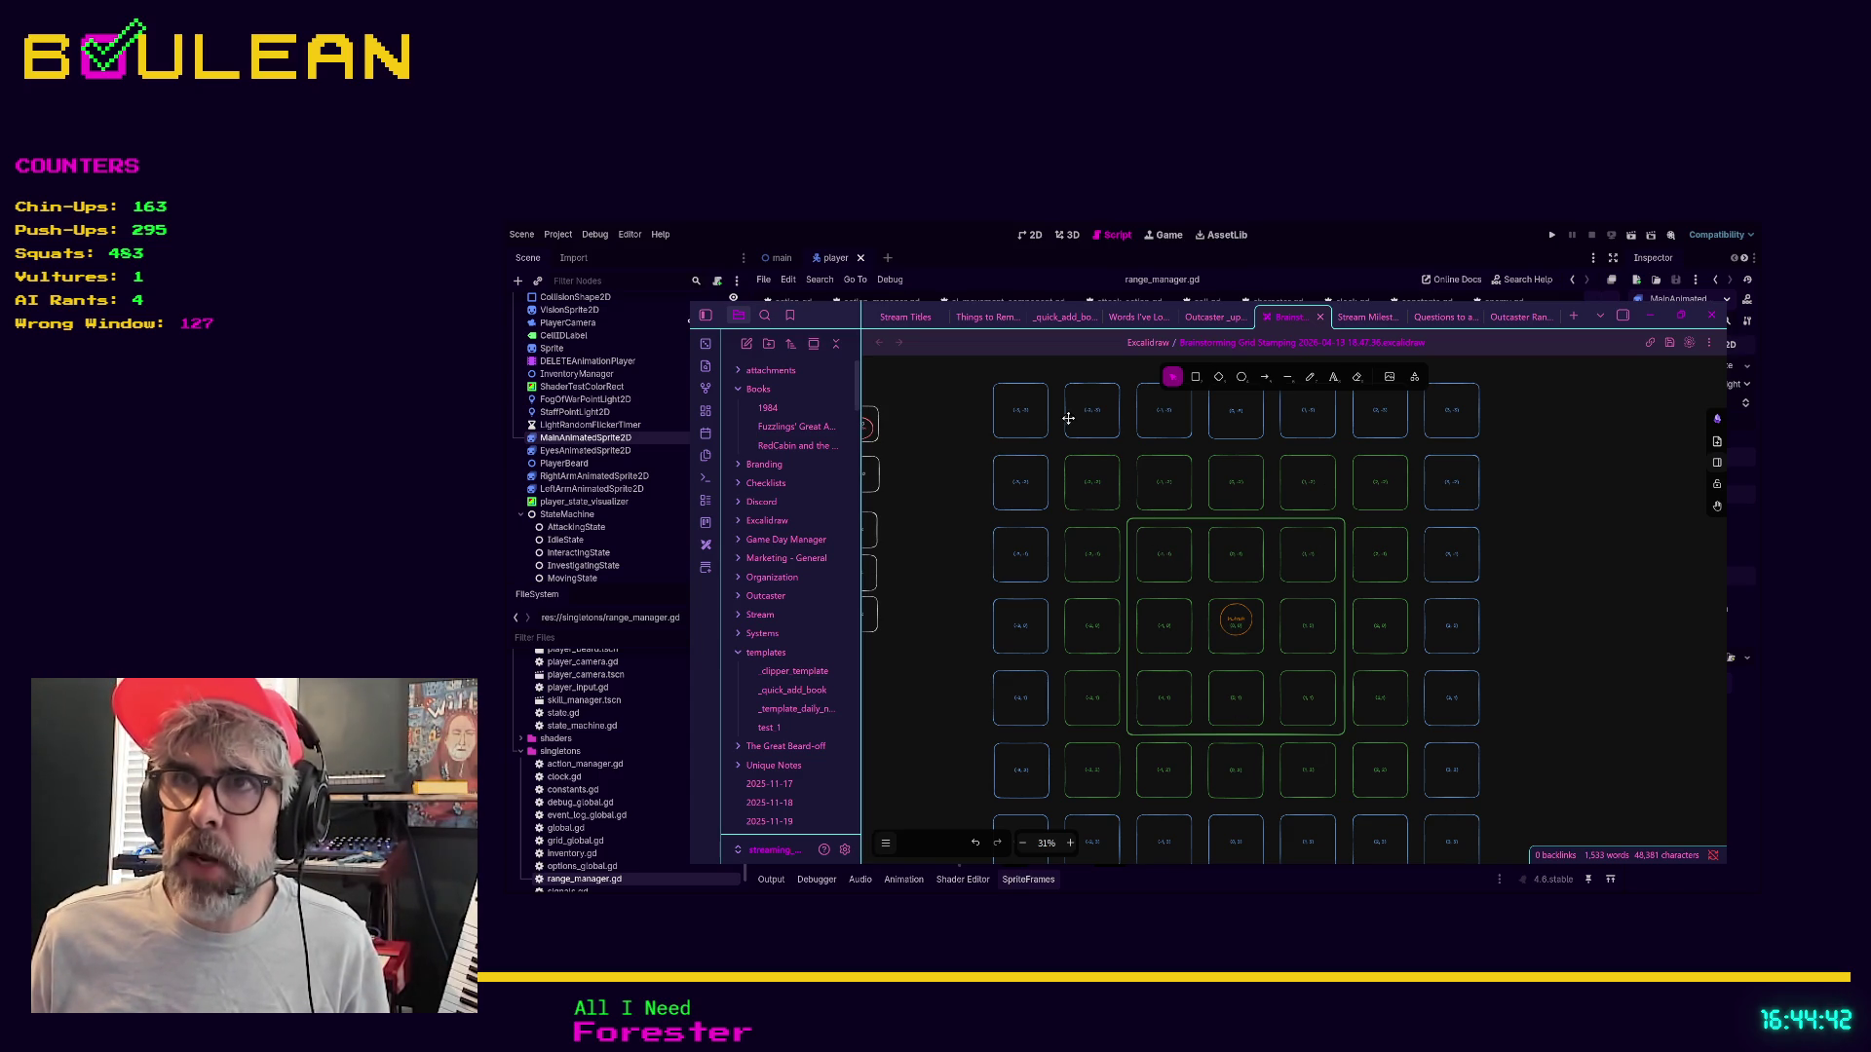
{"action": "left_click", "coordinate": [1023, 439]}
{"action": "left_click", "coordinate": [1023, 461]}
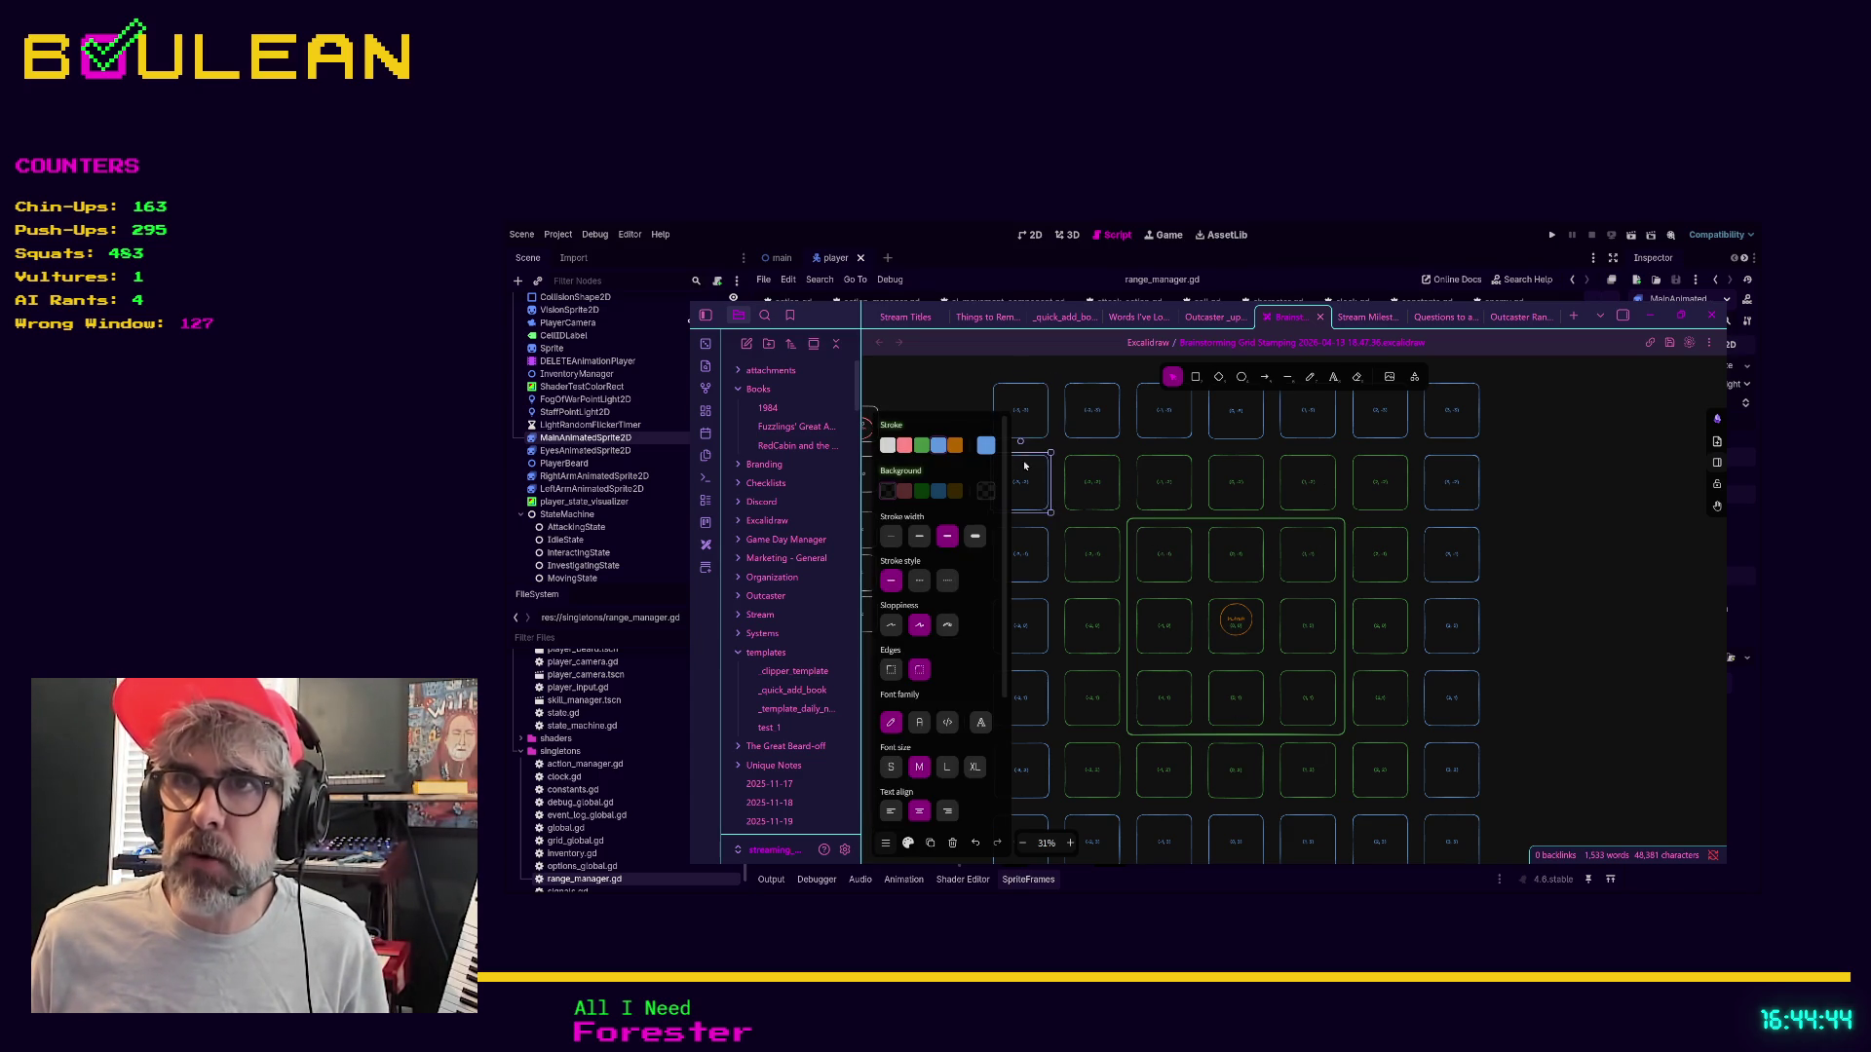
{"action": "left_click", "coordinate": [1021, 534]}
{"action": "left_click", "coordinate": [1020, 606]}
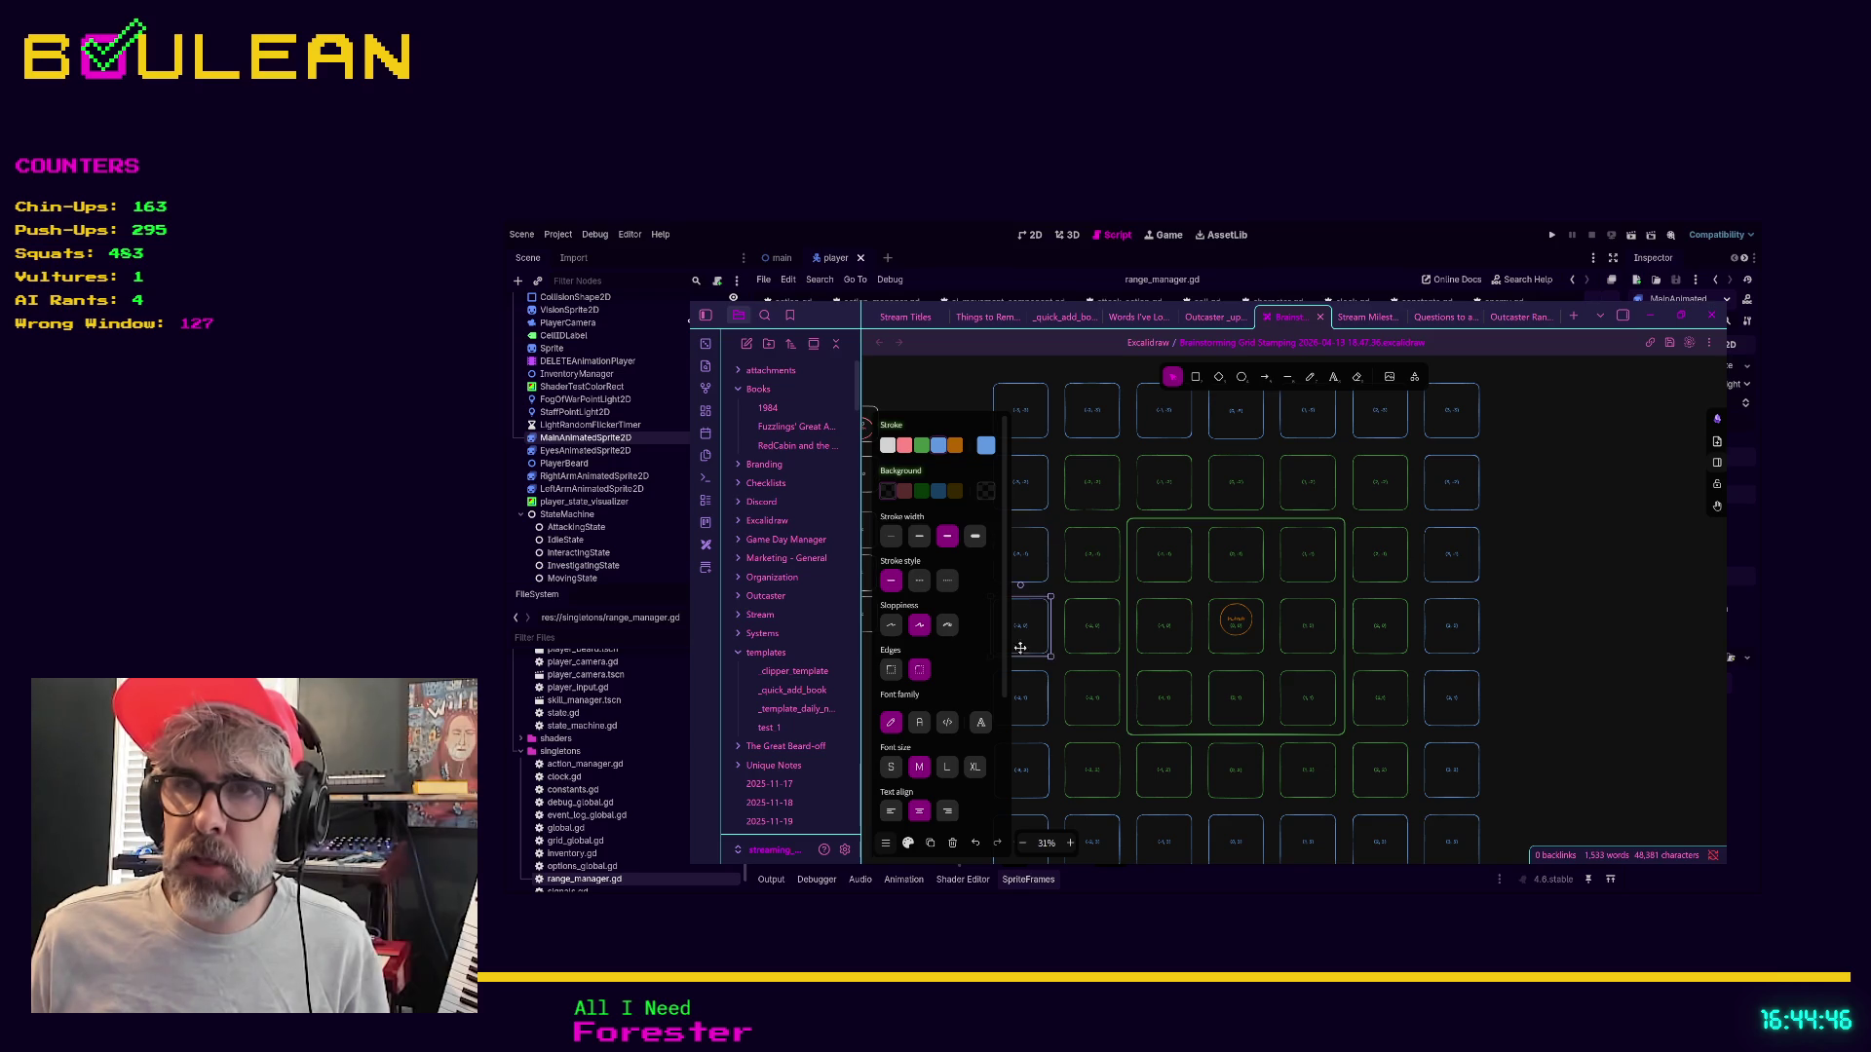
{"action": "left_click", "coordinate": [1021, 677]}
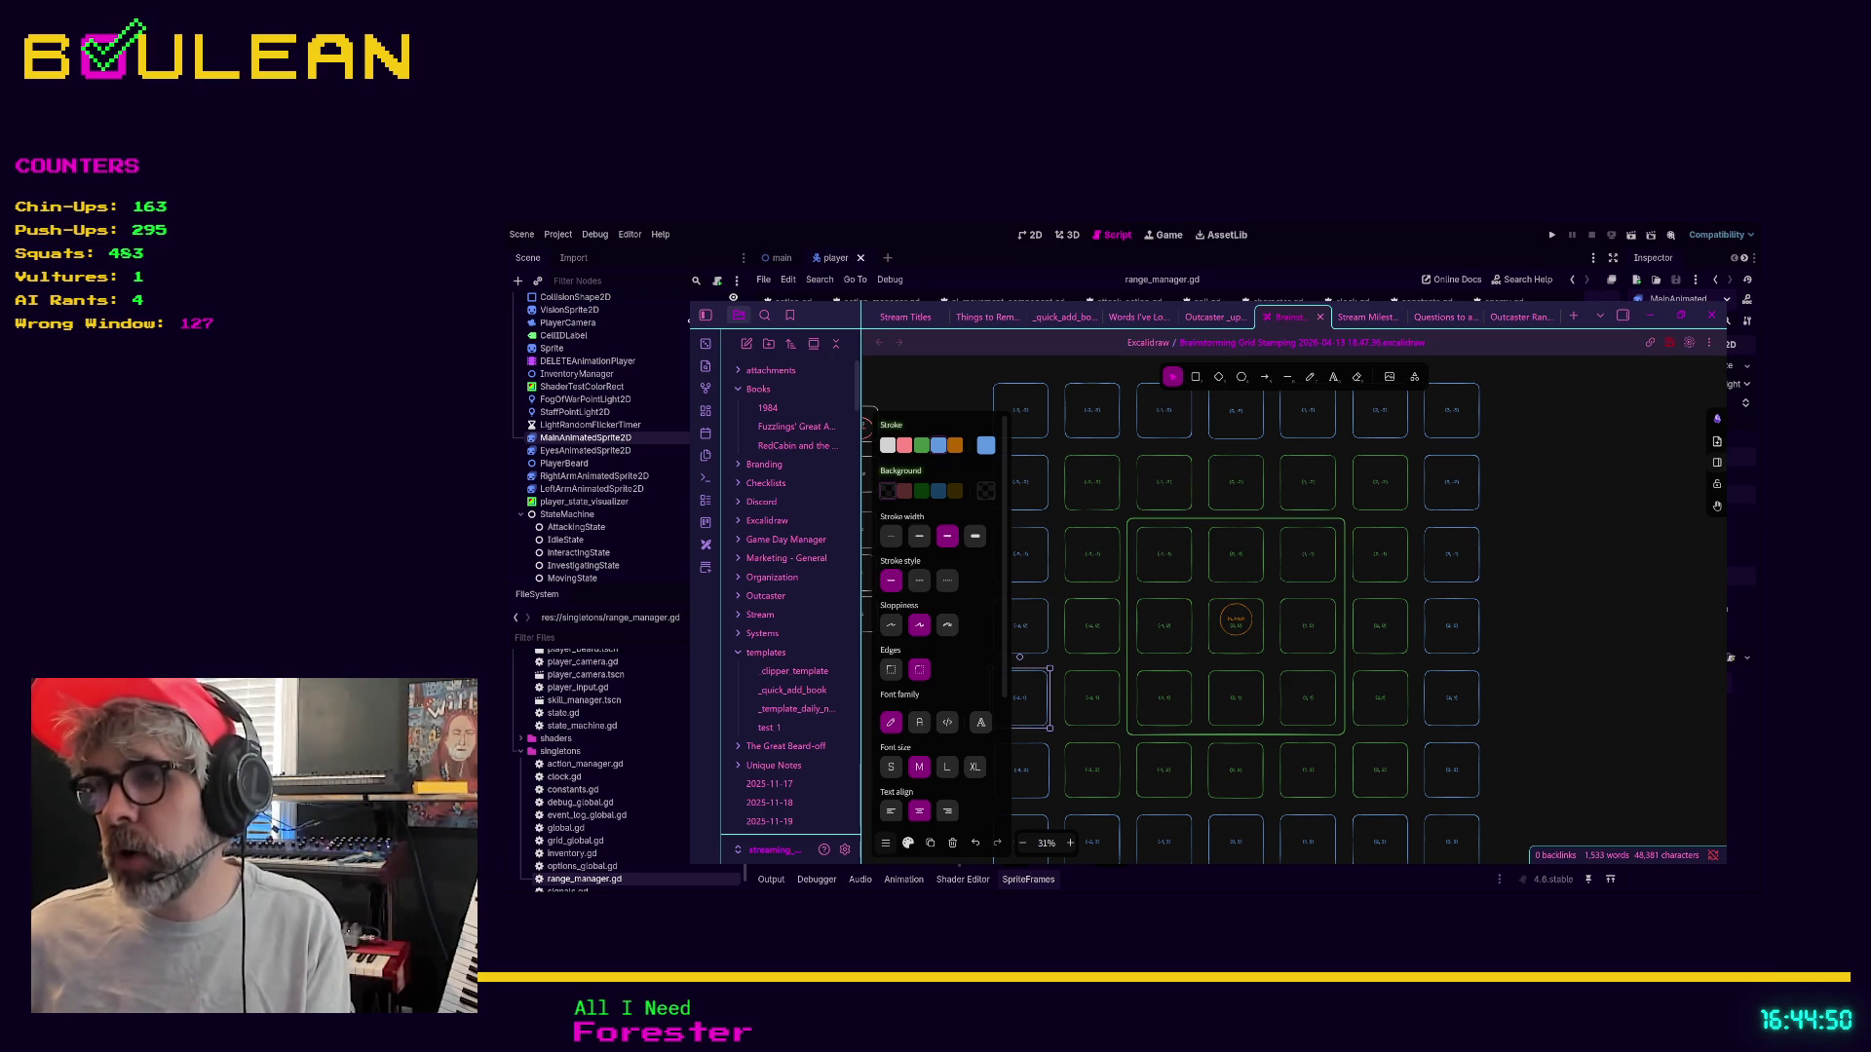
{"action": "key", "text": "F5"}
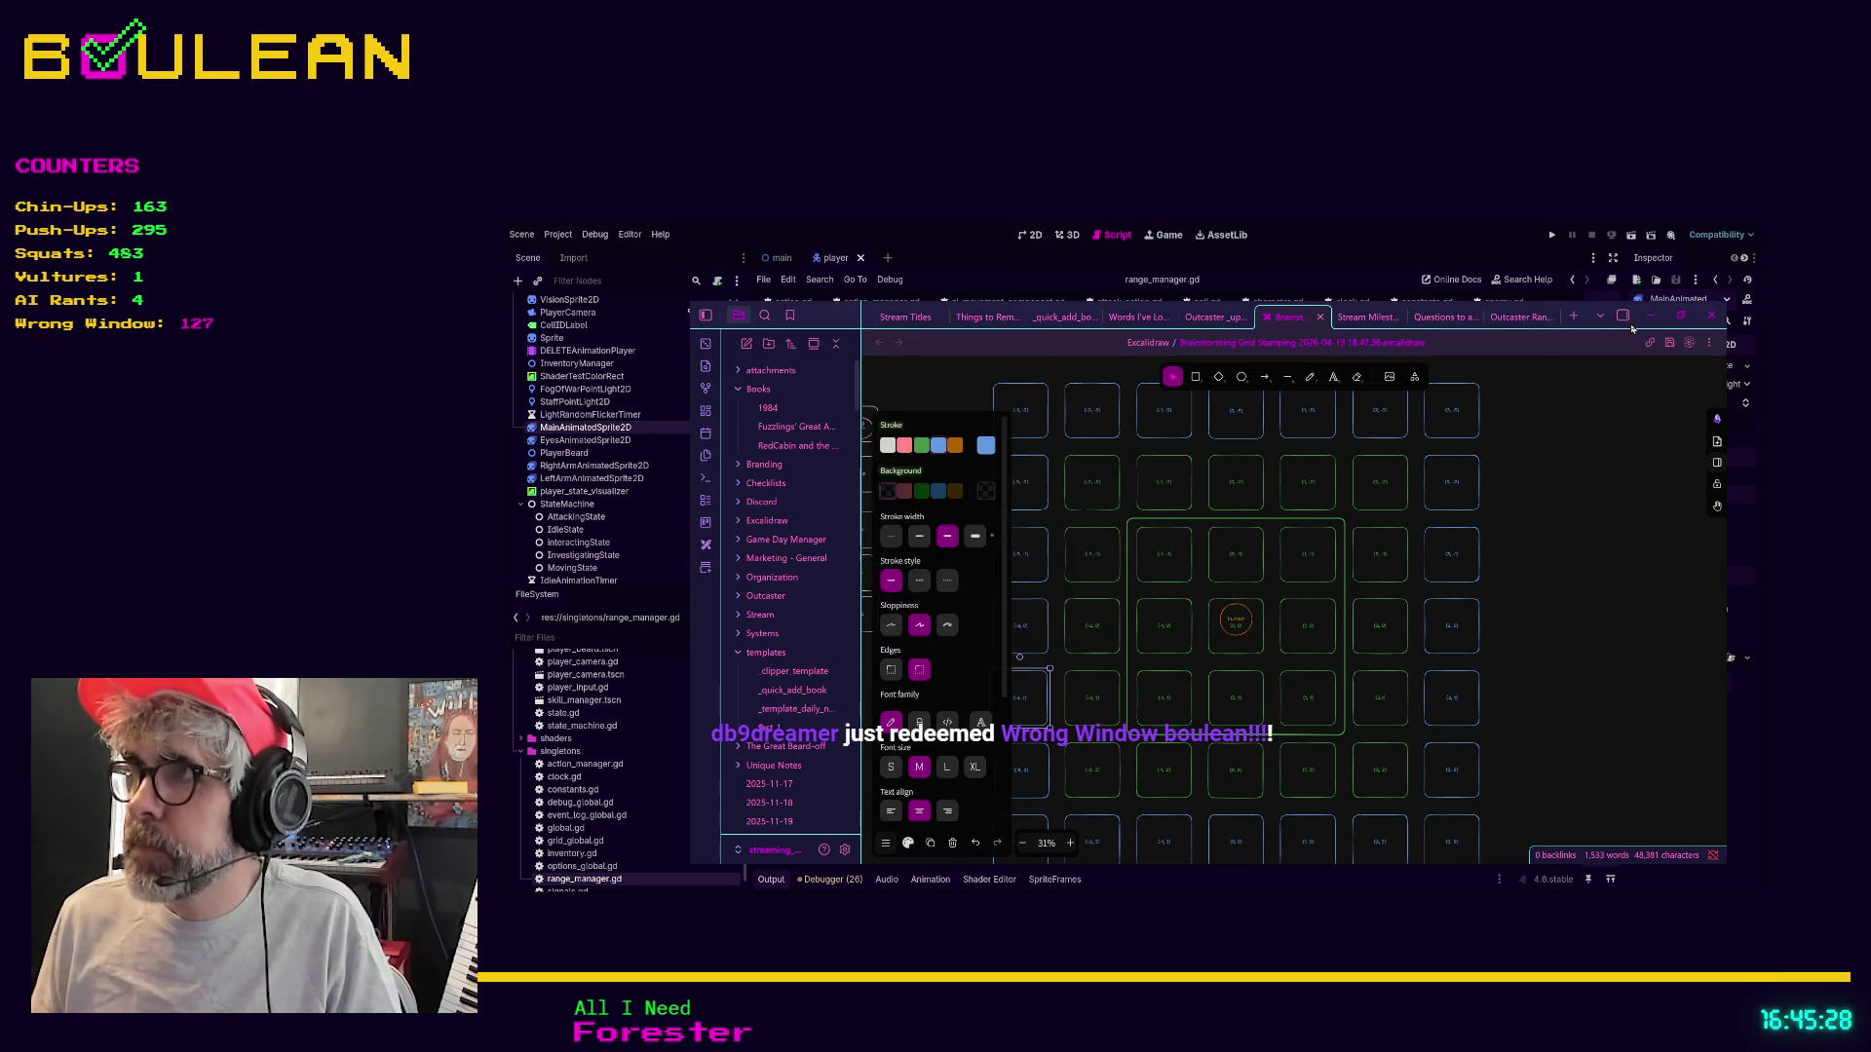
{"action": "key", "text": "alt+Tab"}
Run the game, move the wizard down one tile to check the visible-cell markers, then stop it
{"action": "left_click", "coordinate": [1210, 566]}
{"action": "key", "text": "F5"}
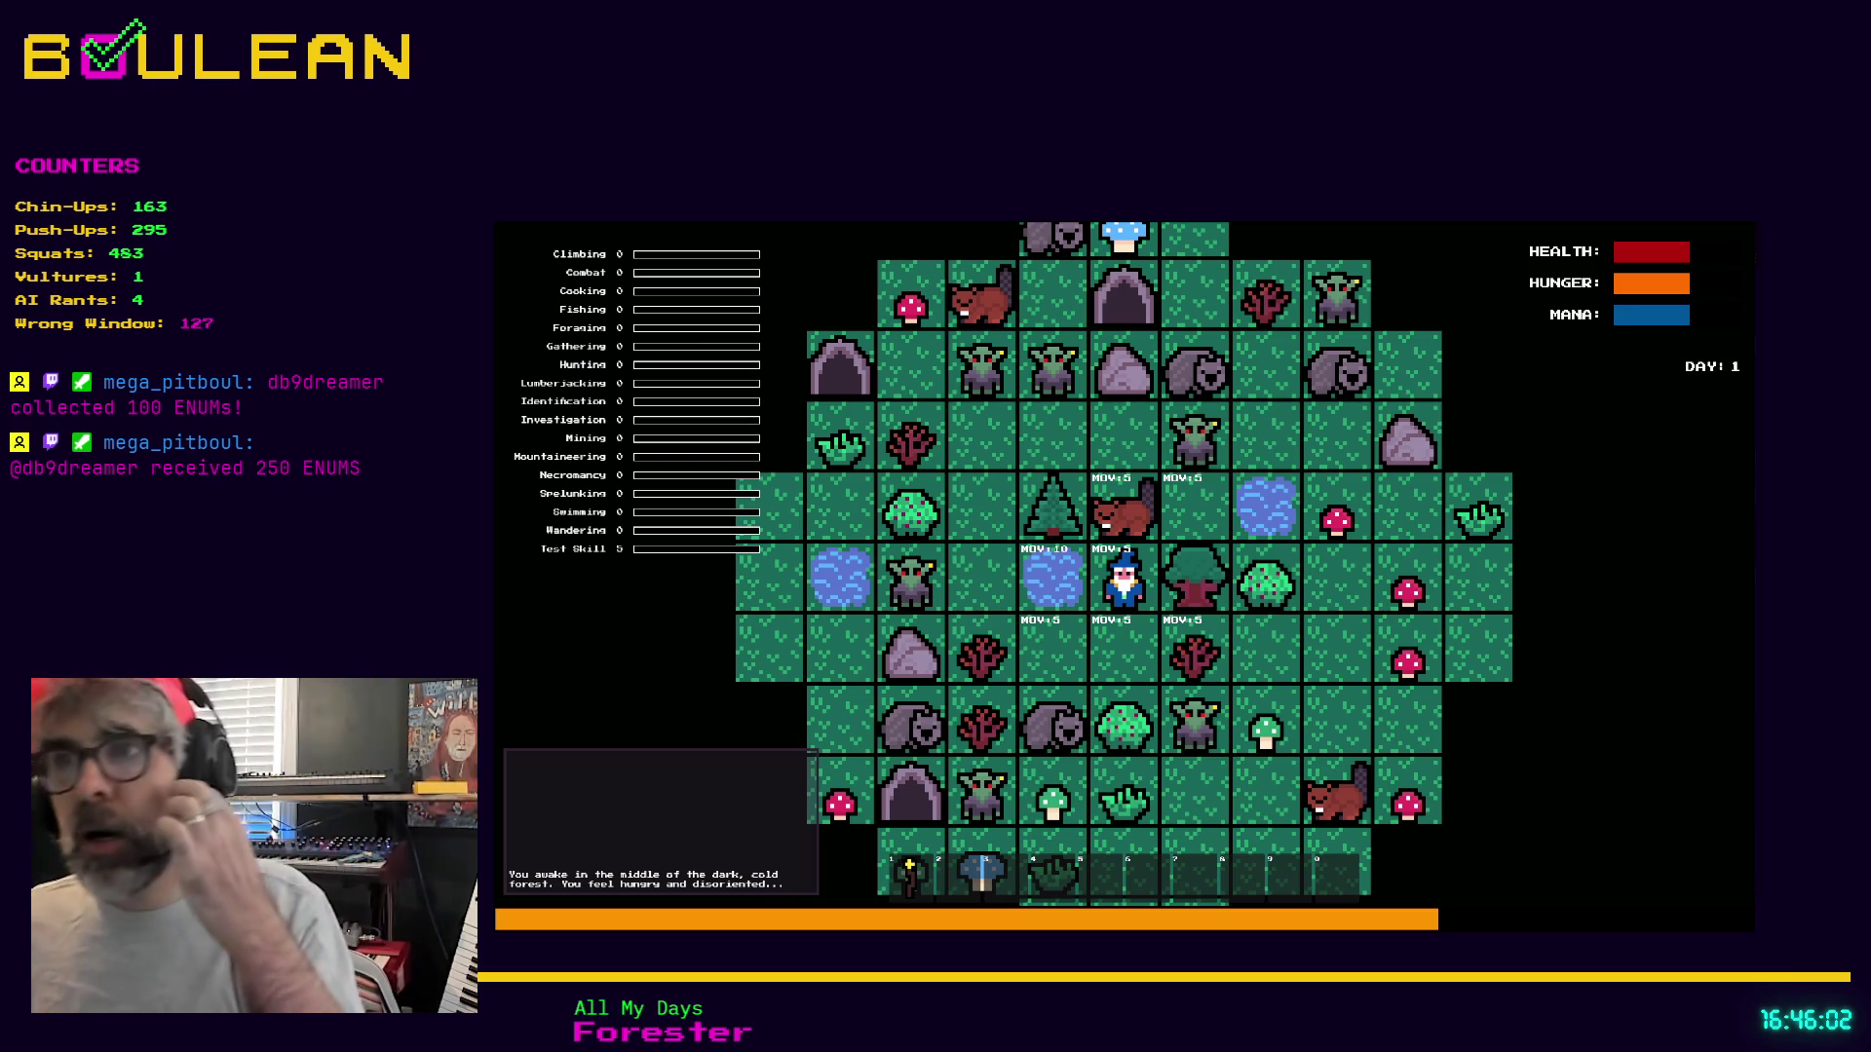
{"action": "key", "text": "Down"}
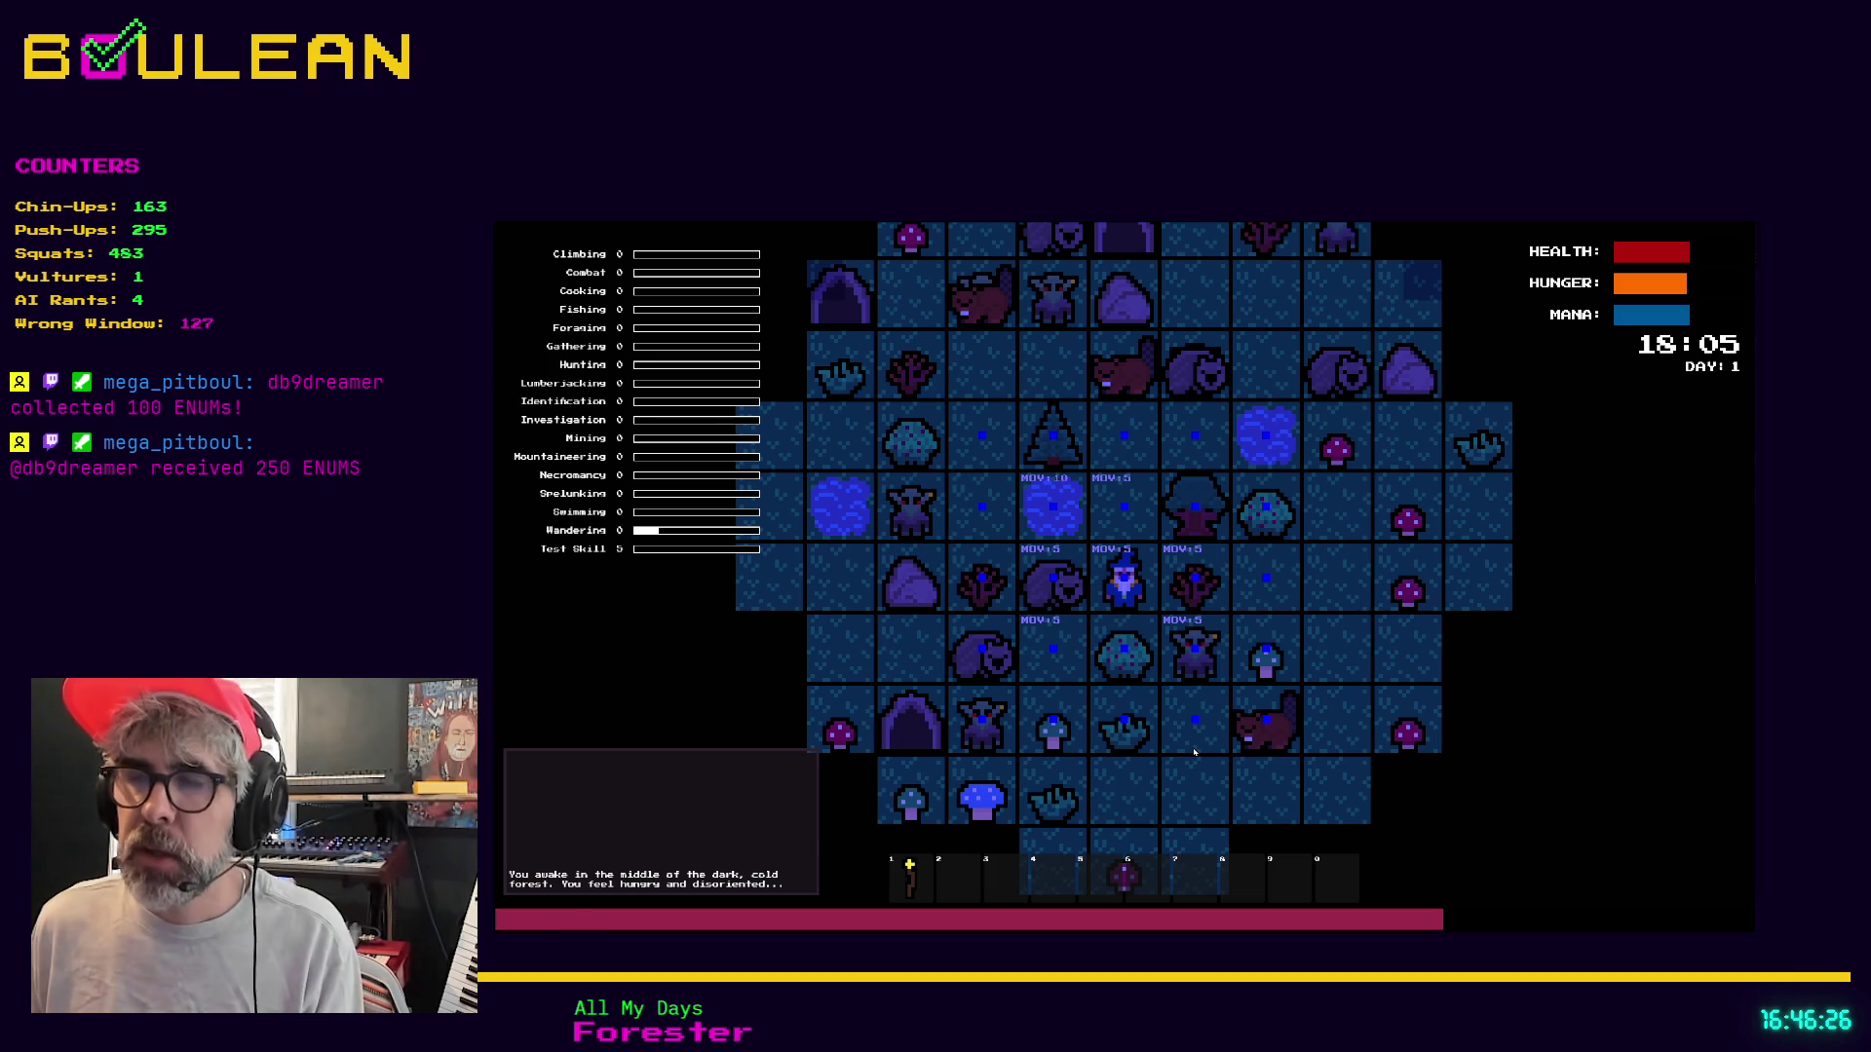
{"action": "key", "text": "F8"}
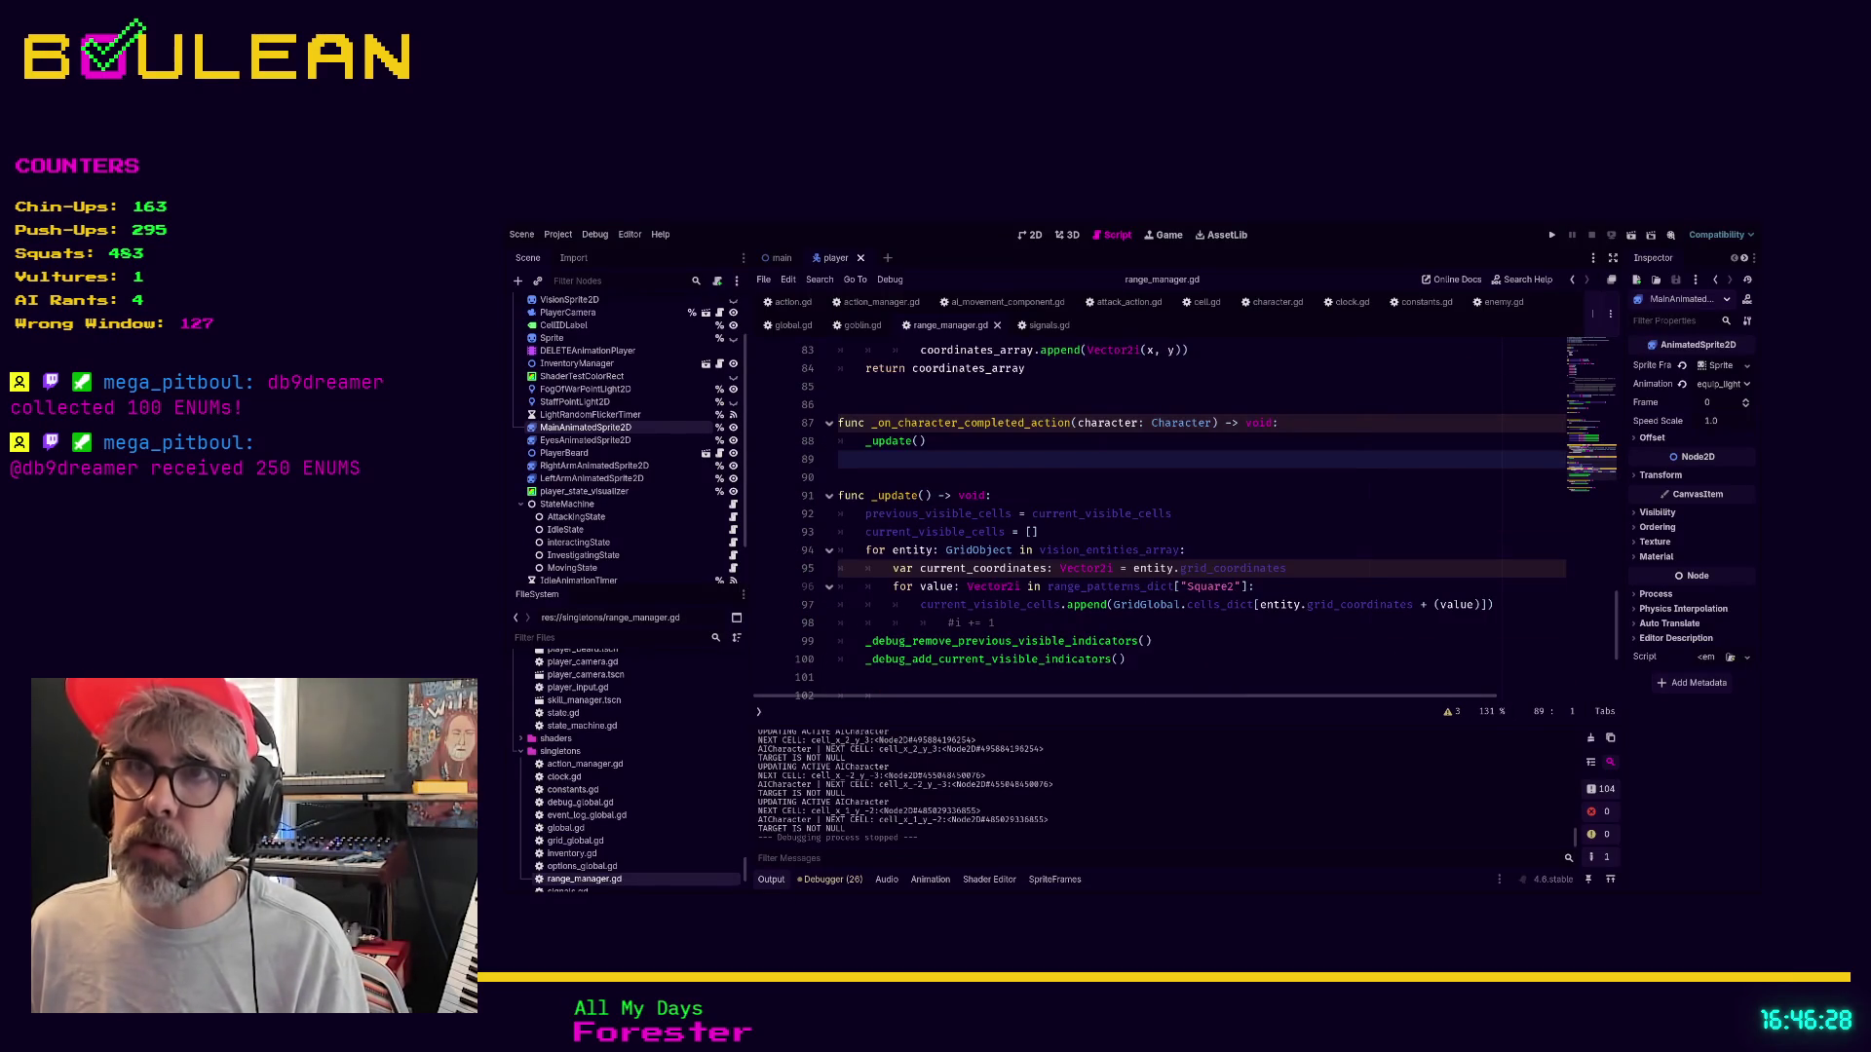
Change Square2 to Square4 on line 96 of range_manager.gd and rerun the game
{"action": "scroll", "coordinate": [1185, 521], "scroll_direction": "down", "scroll_amount": 5}
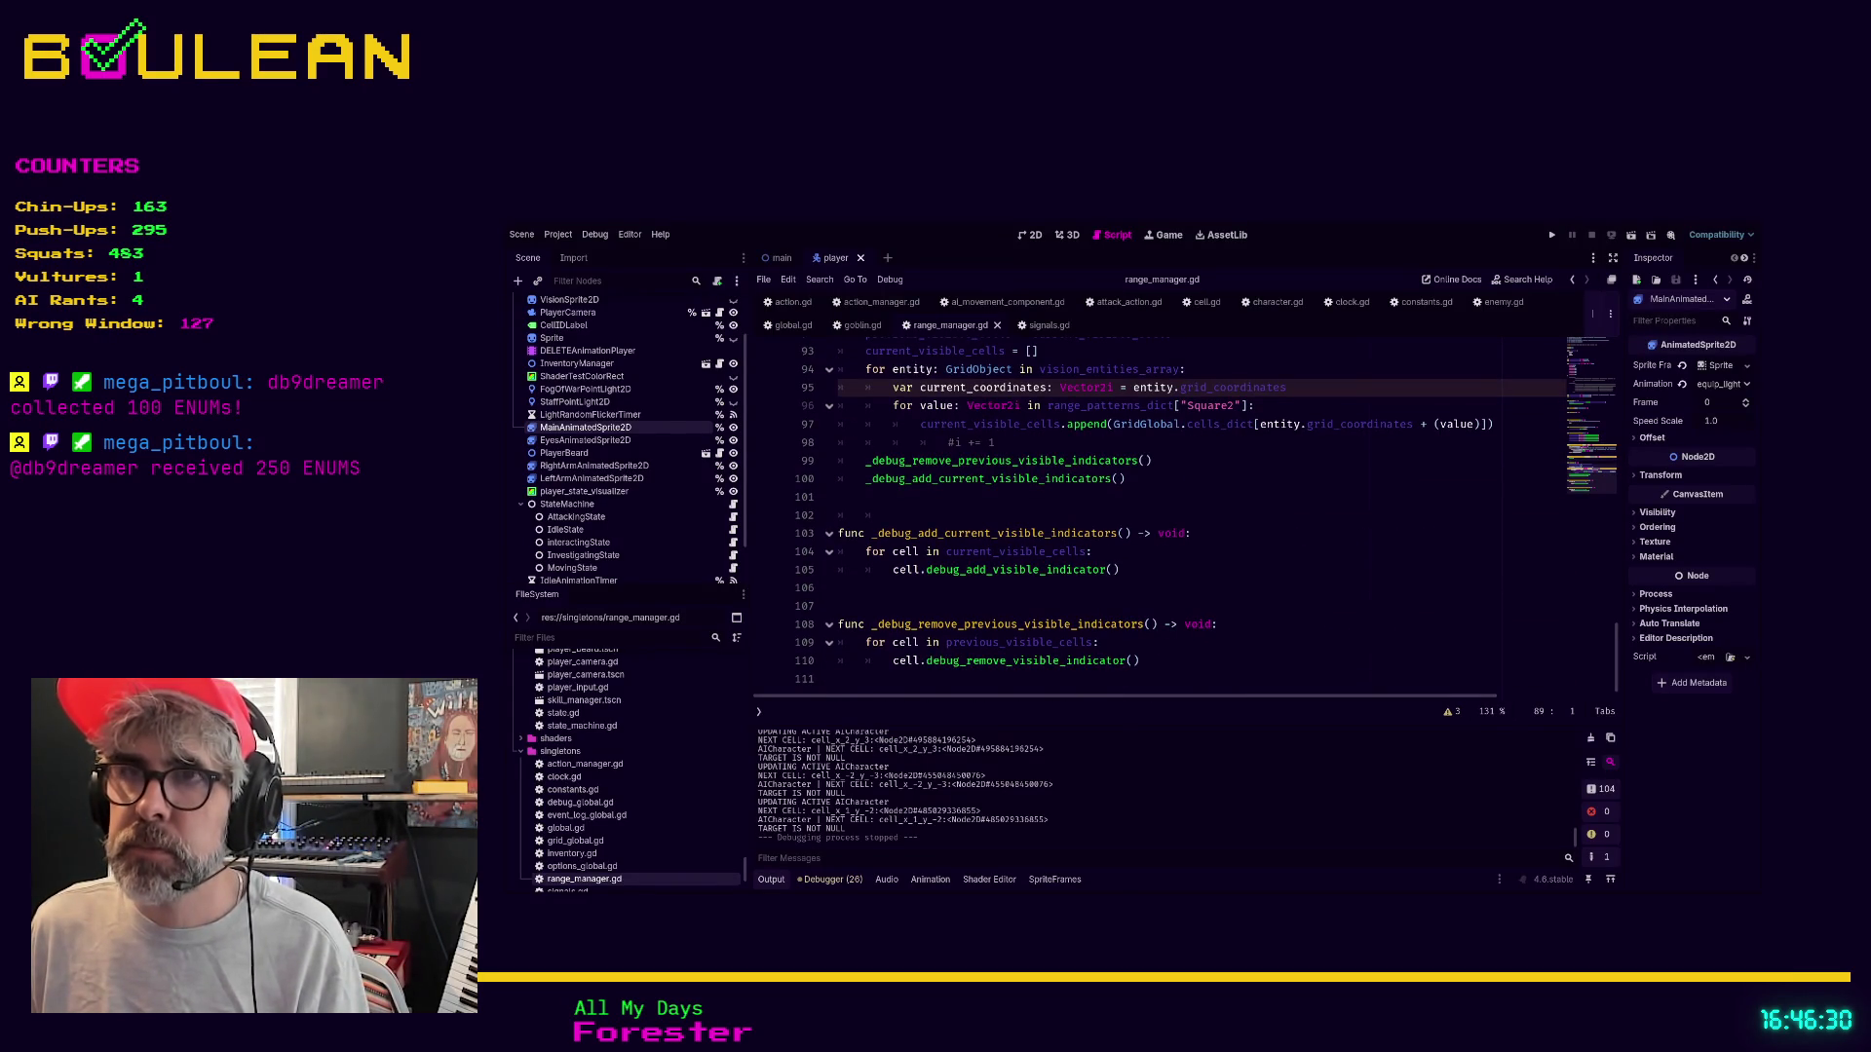
{"action": "scroll", "coordinate": [1185, 521], "scroll_direction": "up", "scroll_amount": 1}
{"action": "scroll", "coordinate": [1185, 522], "scroll_direction": "up", "scroll_amount": 1}
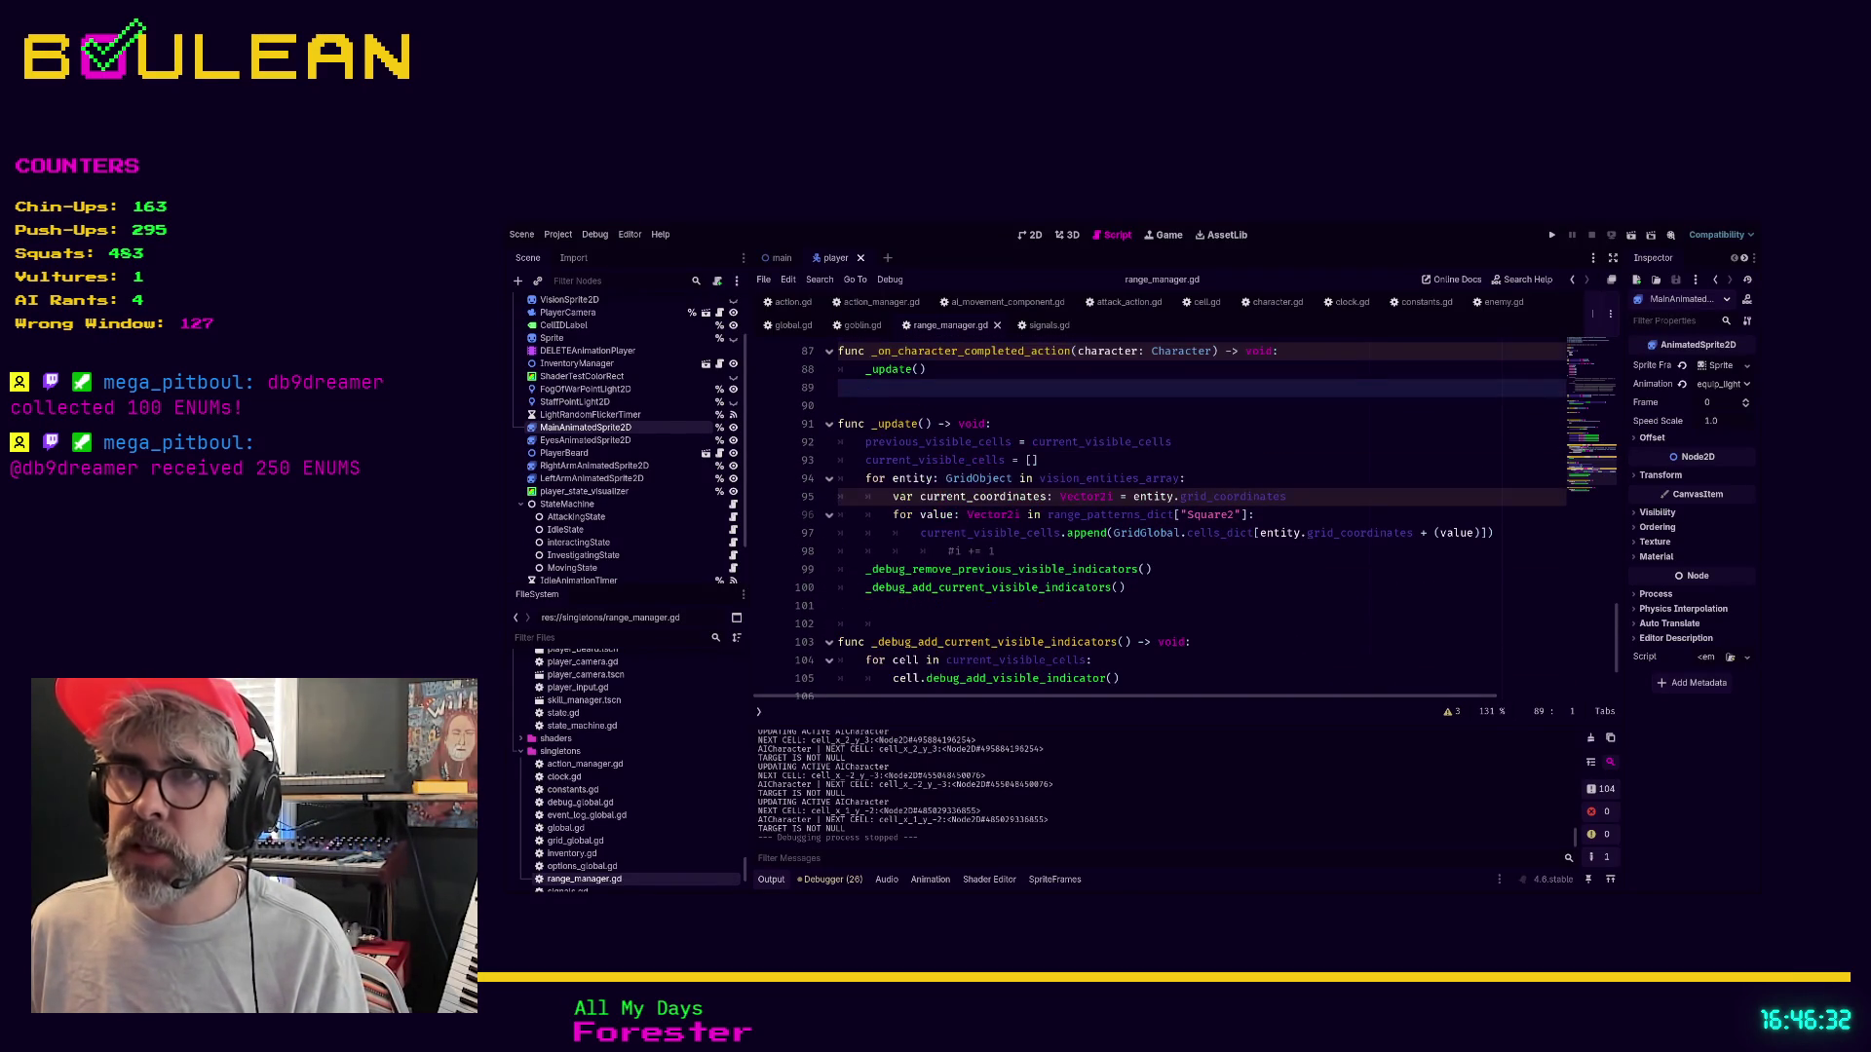
{"action": "left_click", "coordinate": [1231, 518]}
{"action": "scroll", "coordinate": [1230, 519], "scroll_direction": "up", "scroll_amount": 1}
{"action": "key", "text": "Right"}
{"action": "type", "text": "4"}
{"action": "left_click", "coordinate": [1272, 584]}
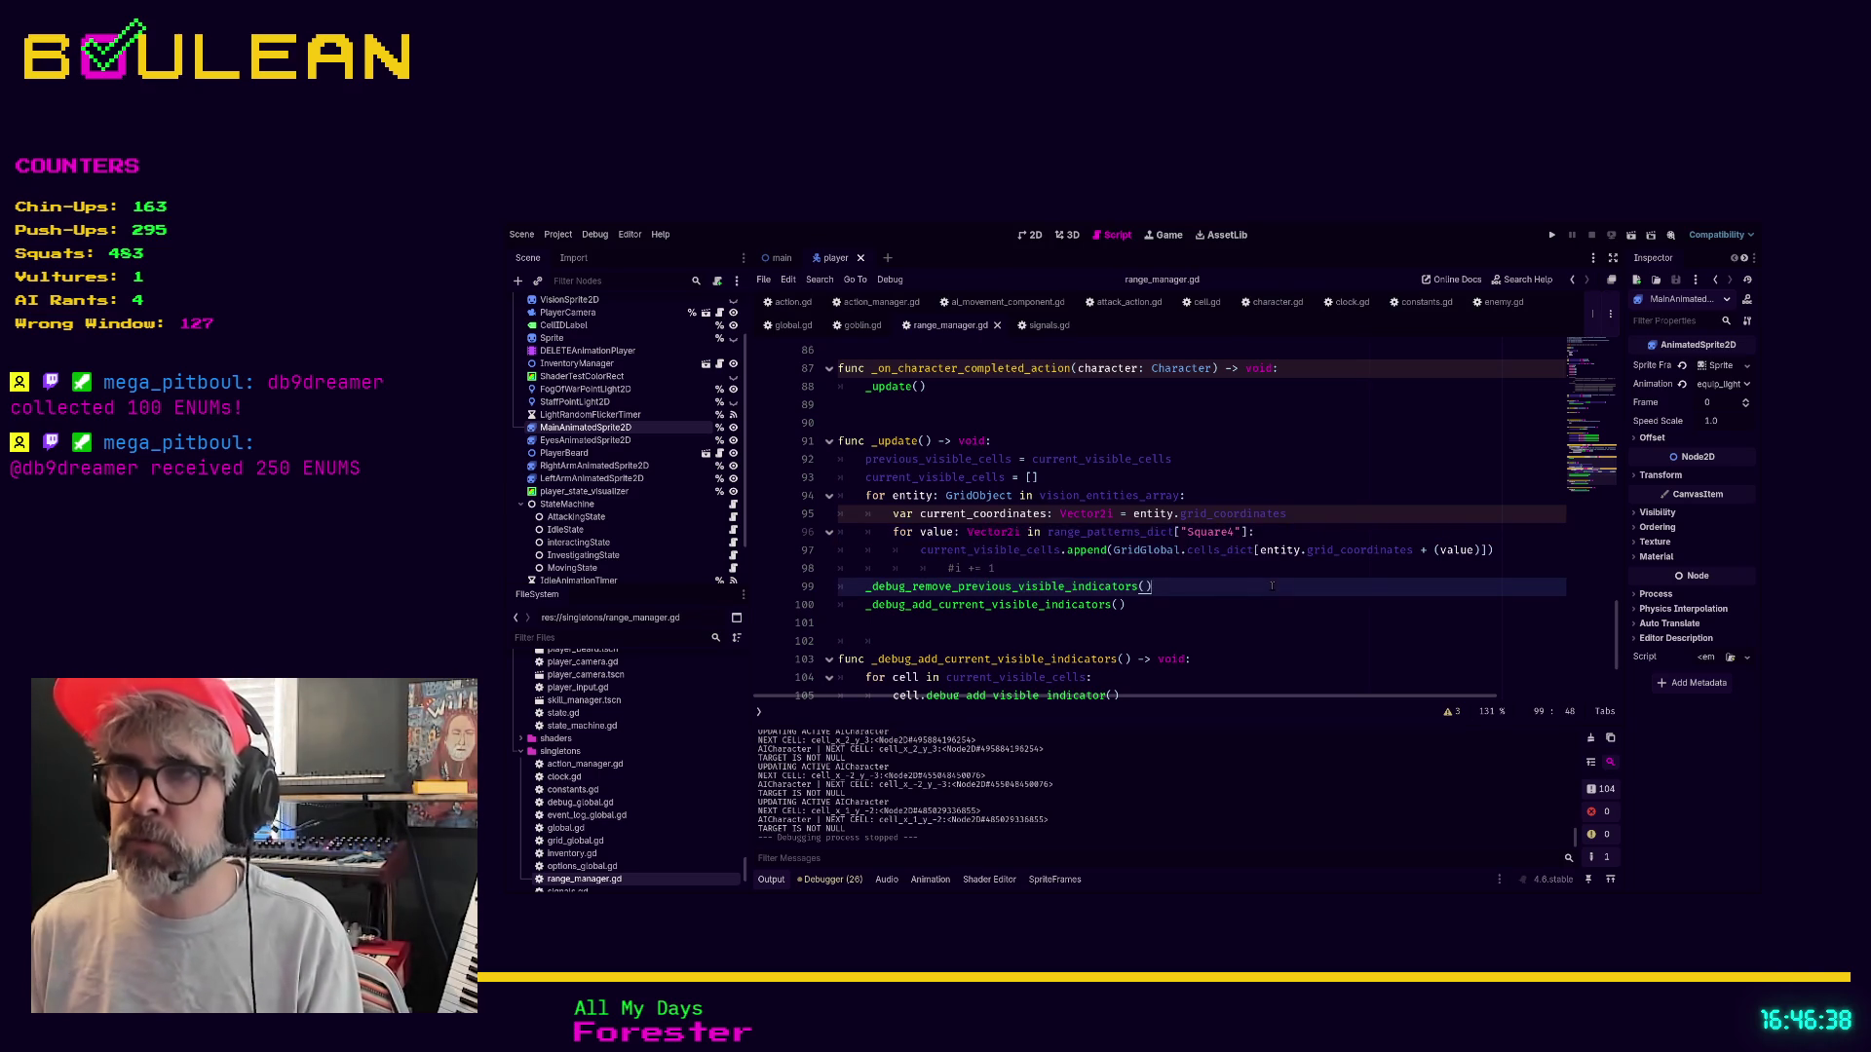
{"action": "key", "text": "F5"}
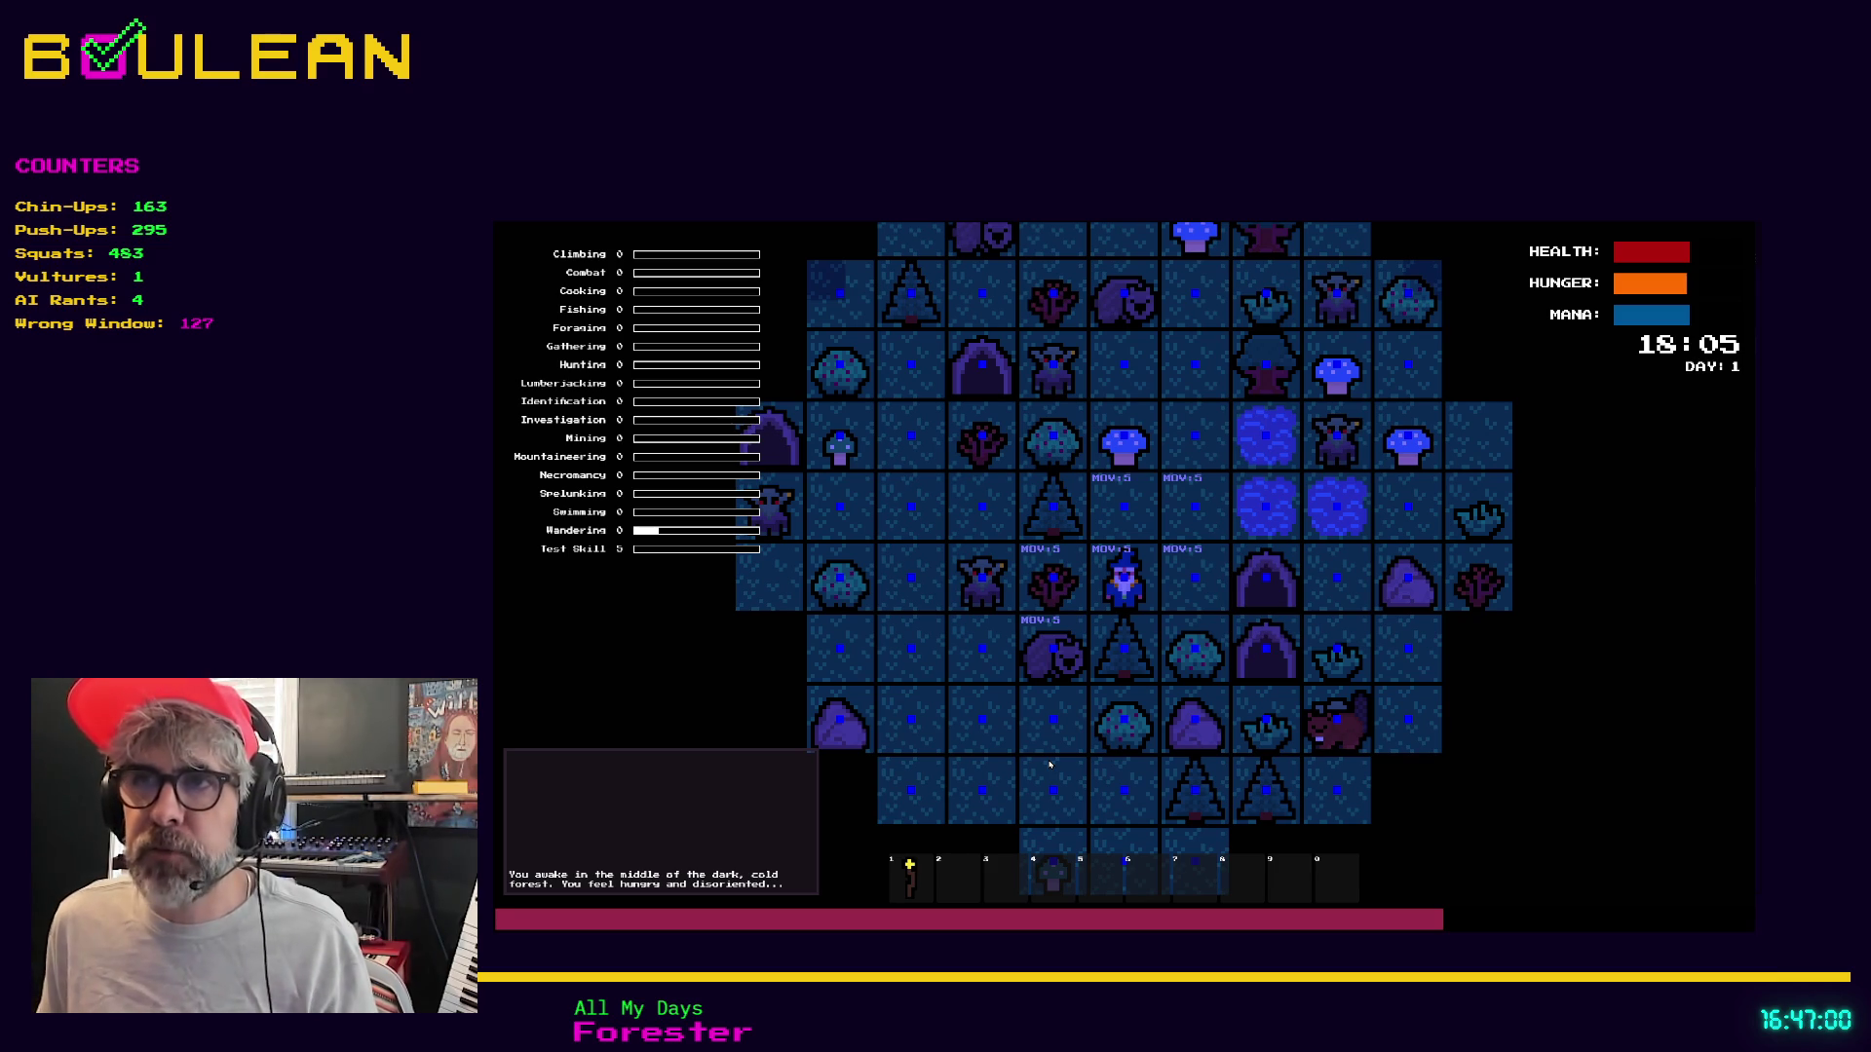
Stop the game and scroll range_manager.gd to the _get_square_range_pattern function
{"action": "scroll", "coordinate": [1072, 596], "scroll_direction": "down", "scroll_amount": 2}
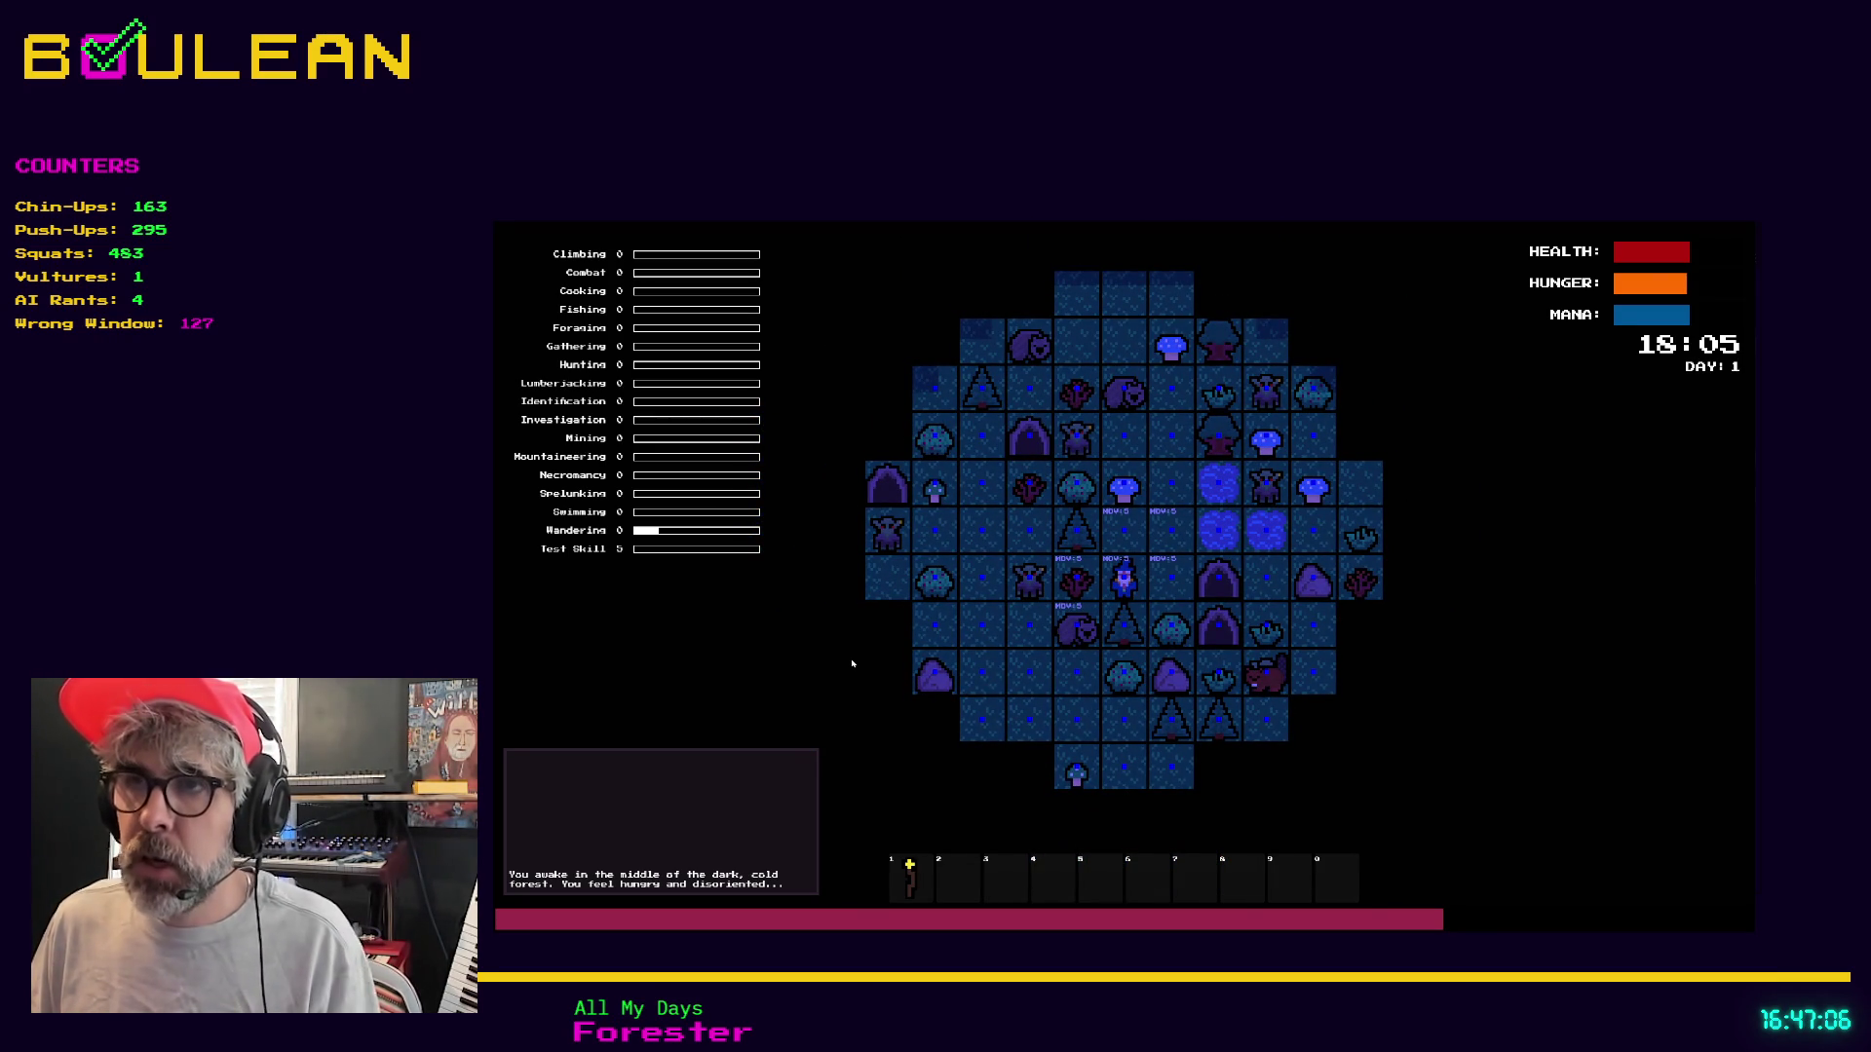
{"action": "key", "text": "F8"}
{"action": "scroll", "coordinate": [1126, 626], "scroll_direction": "down", "scroll_amount": 2}
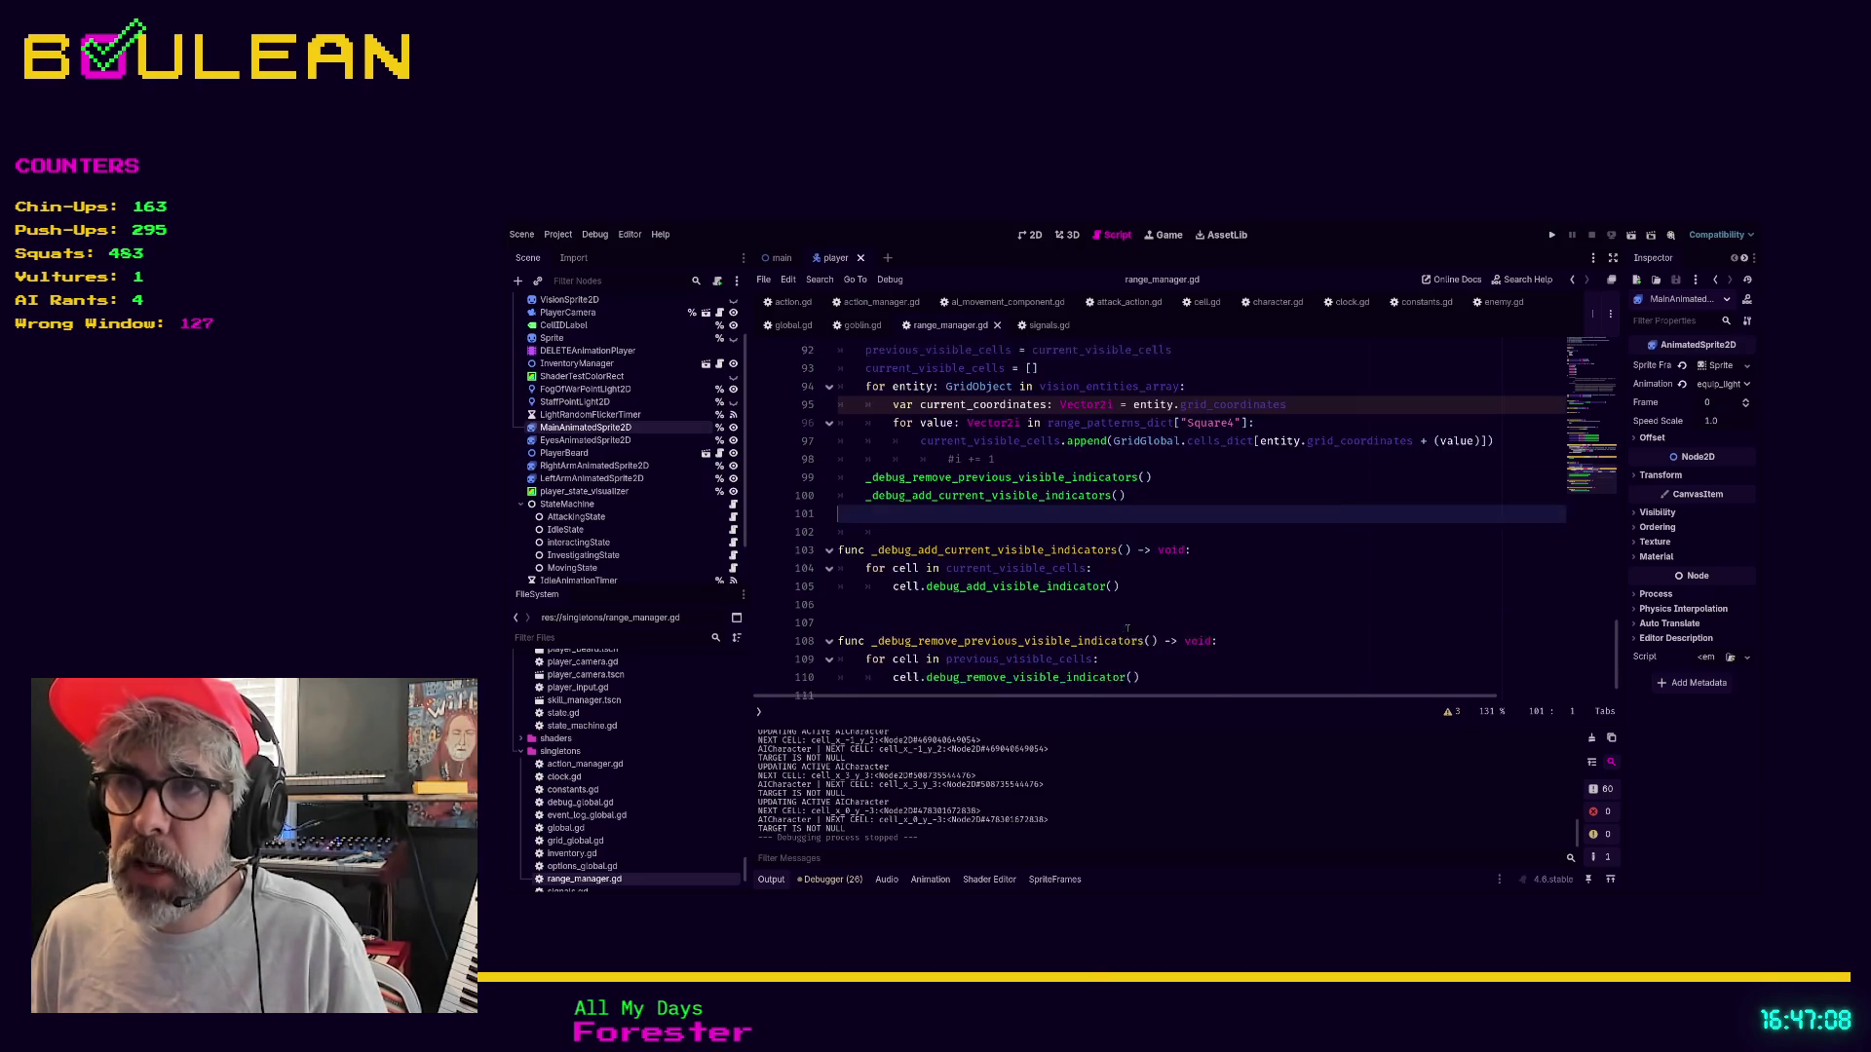
{"action": "scroll", "coordinate": [1126, 626], "scroll_direction": "up", "scroll_amount": 6}
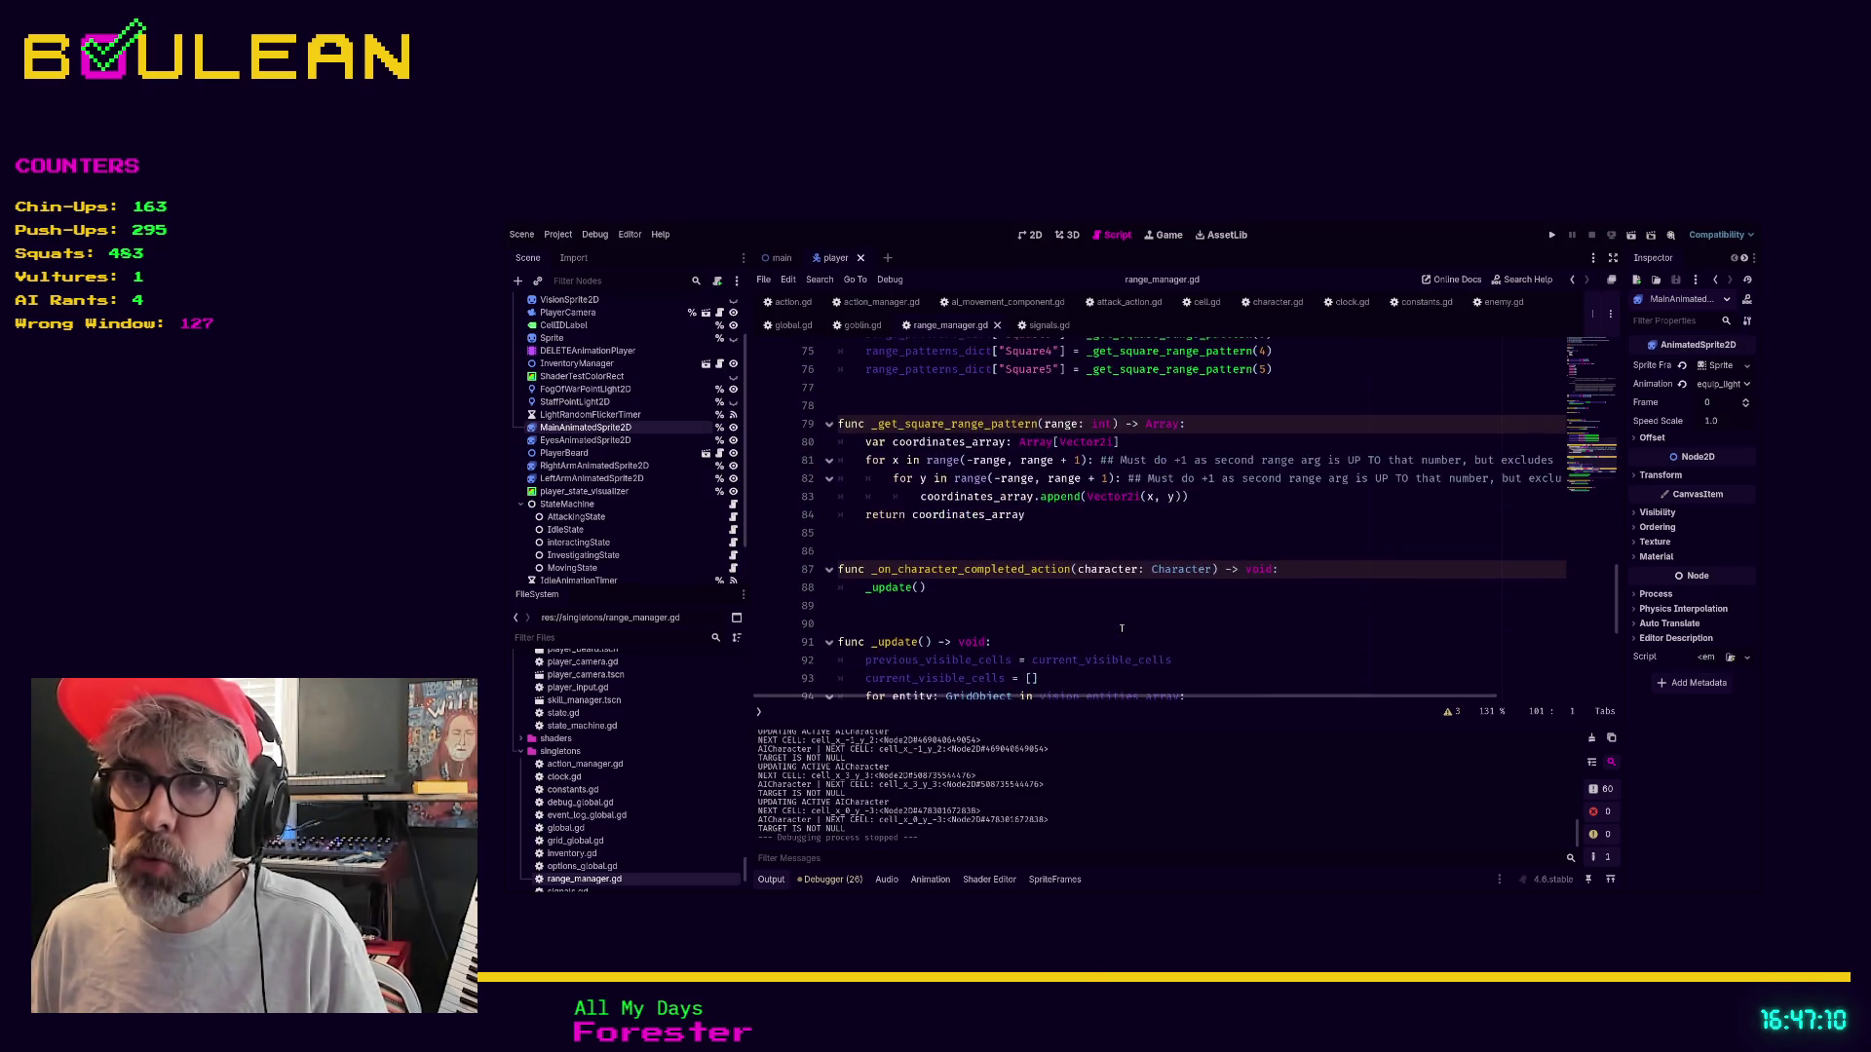
{"action": "scroll", "coordinate": [1121, 627], "scroll_direction": "down", "scroll_amount": 2}
{"action": "scroll", "coordinate": [1121, 628], "scroll_direction": "up", "scroll_amount": 4}
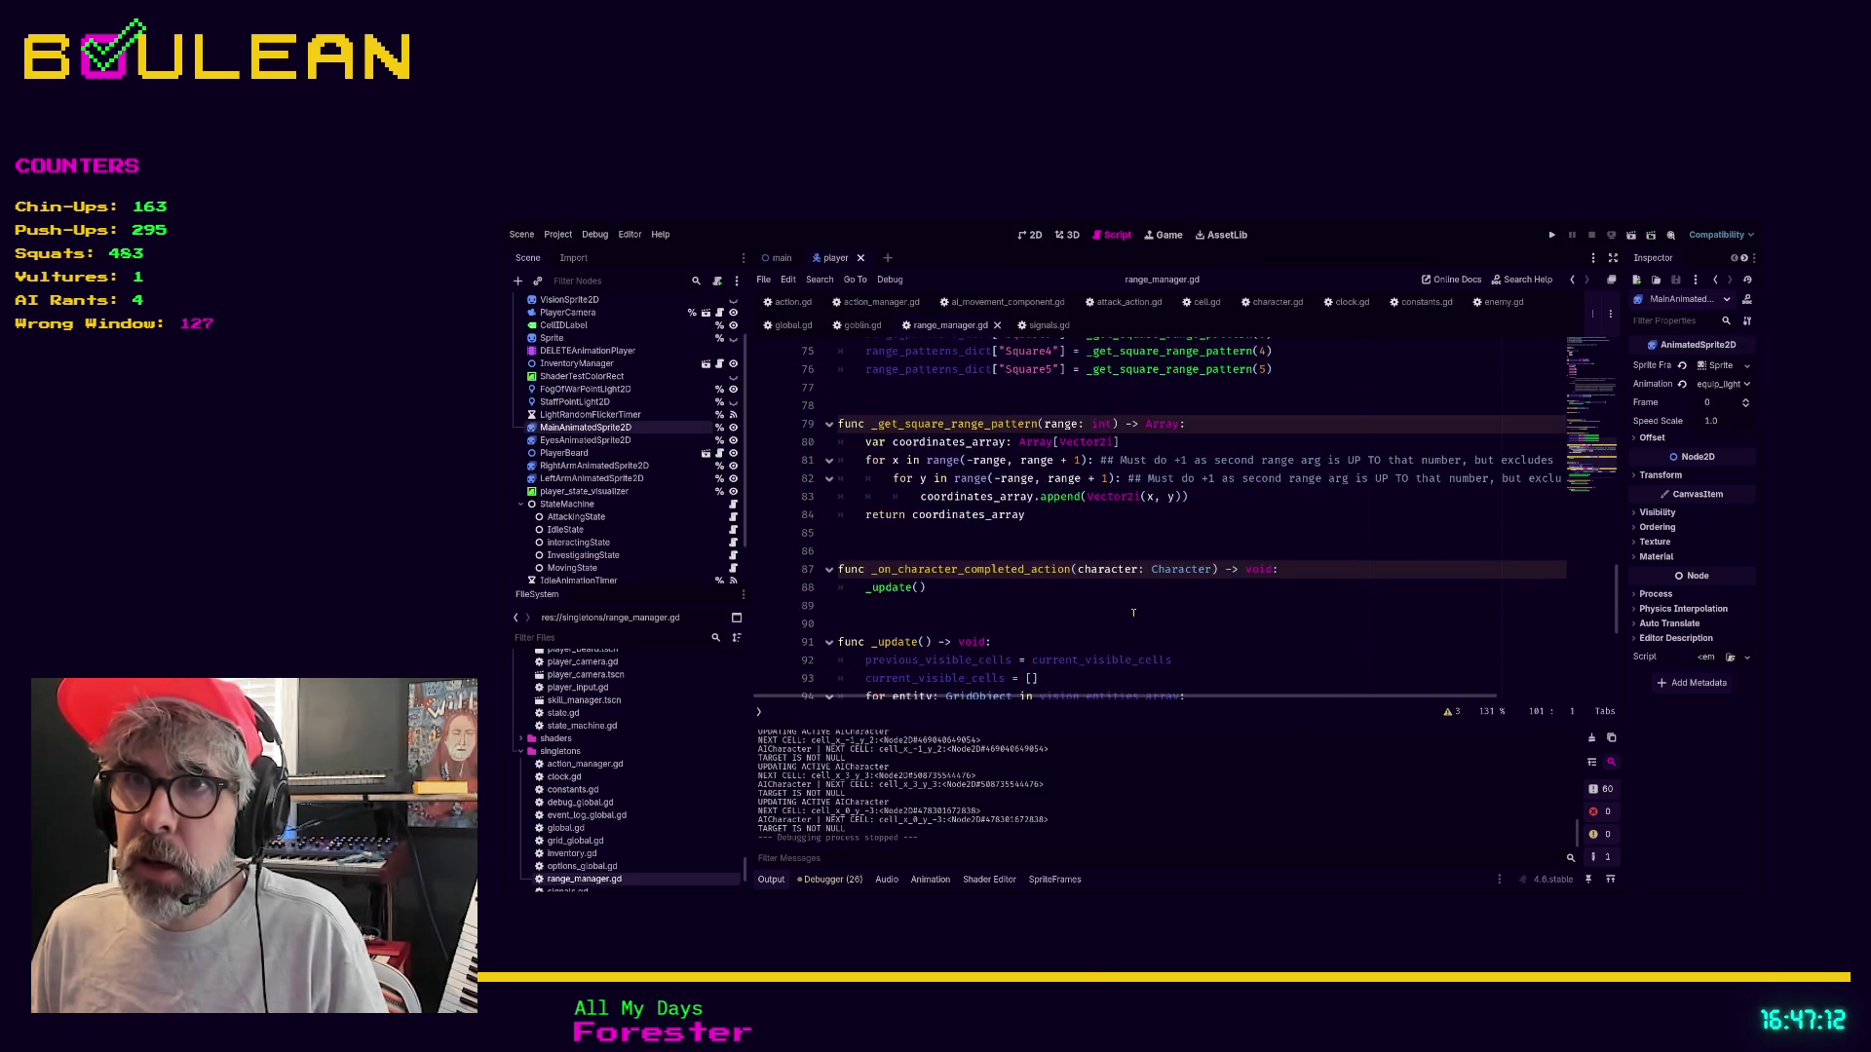
{"action": "scroll", "coordinate": [1133, 612], "scroll_direction": "down", "scroll_amount": 2}
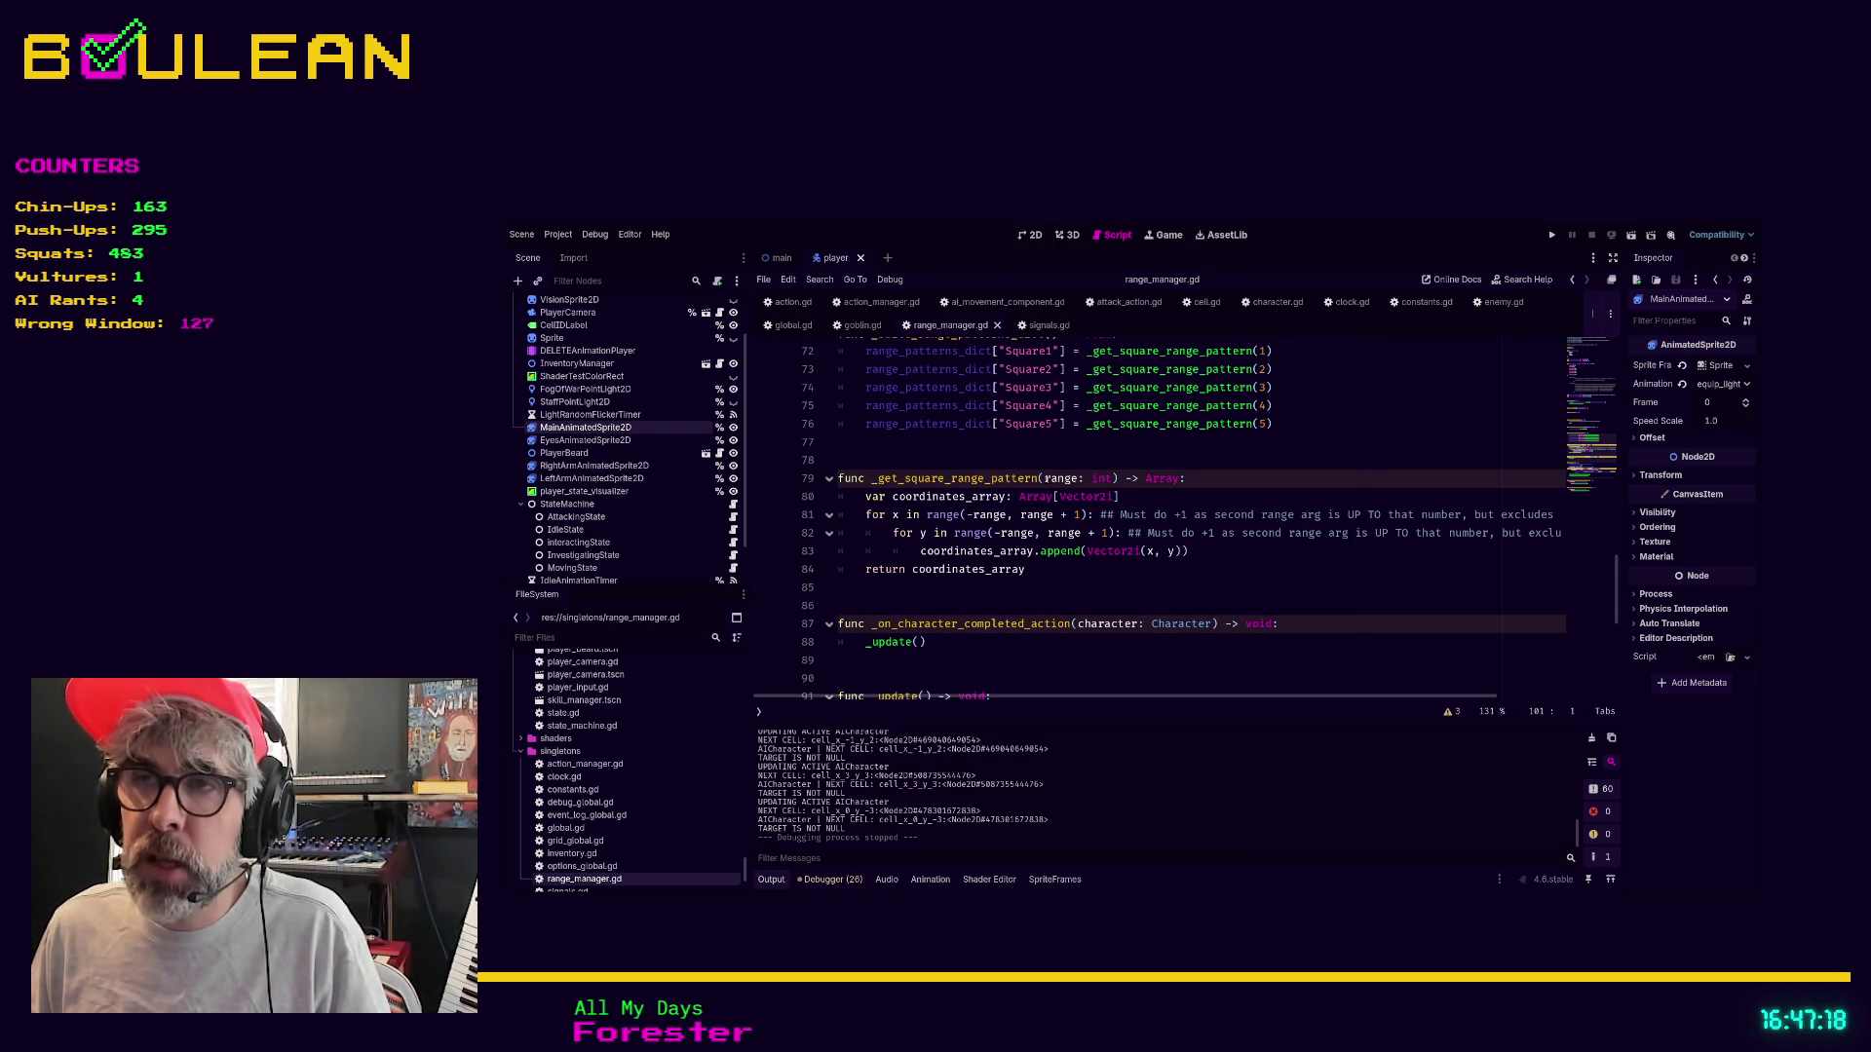
{"action": "scroll", "coordinate": [1044, 478], "scroll_direction": "up", "scroll_amount": 1}
Select the range: int parameter and the whole _get_square_range_pattern function for review, leaving it unchanged
{"action": "left_click", "coordinate": [1047, 478]}
{"action": "left_click", "coordinate": [1041, 495]}
{"action": "left_click_drag", "start_coordinate": [1044, 495], "coordinate": [1113, 495]}
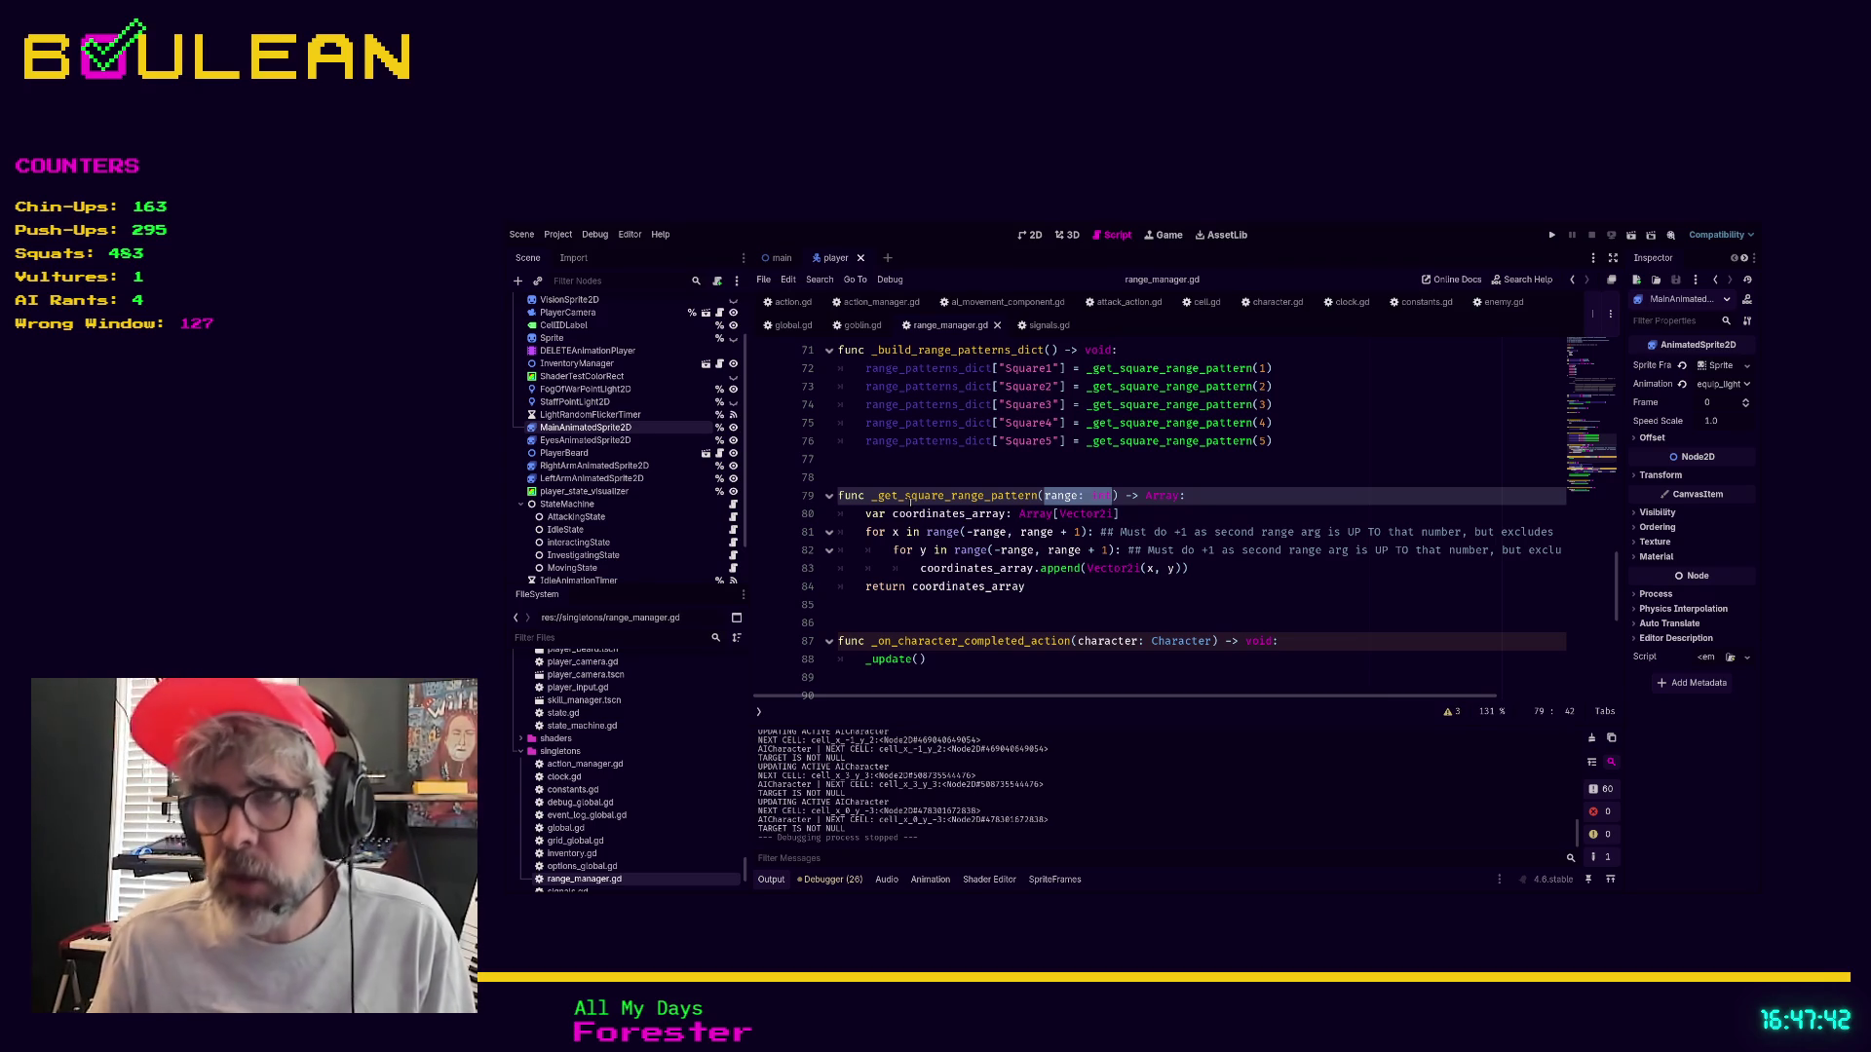
{"action": "left_click_drag", "start_coordinate": [1062, 589], "coordinate": [829, 503]}
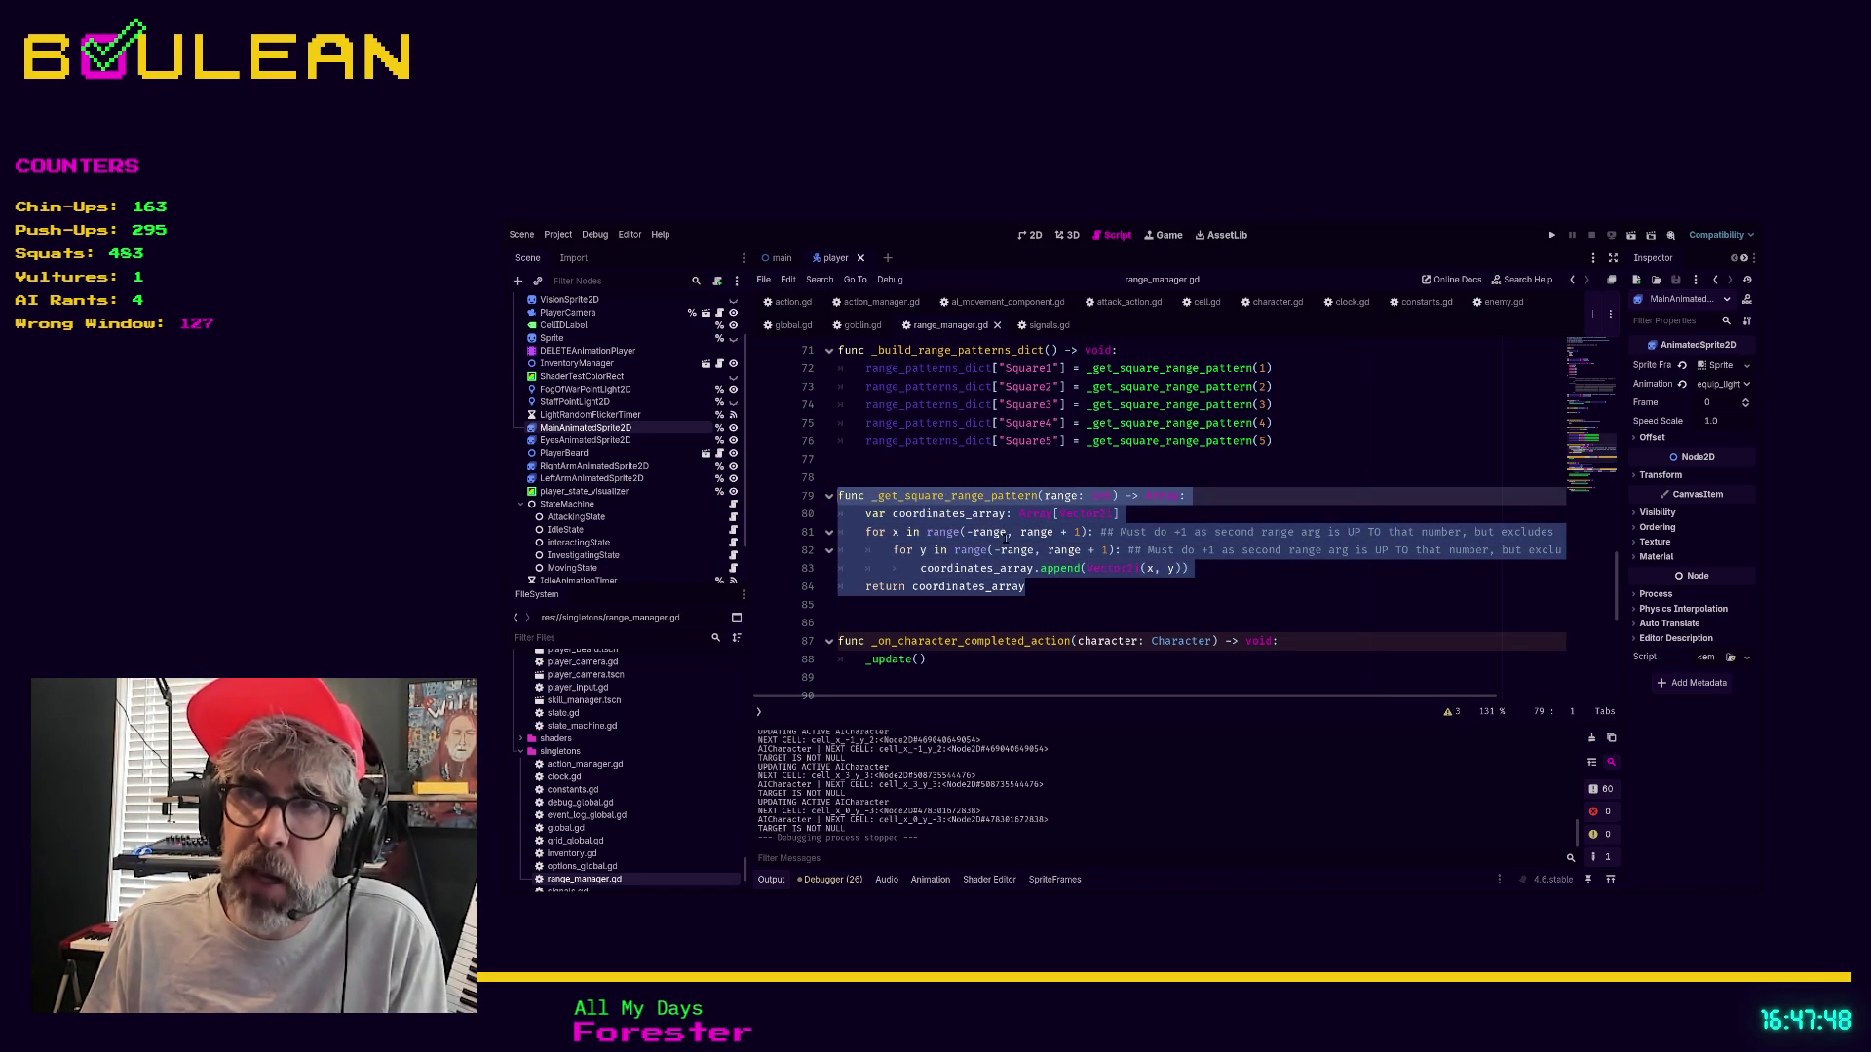
{"action": "key", "text": "Right"}
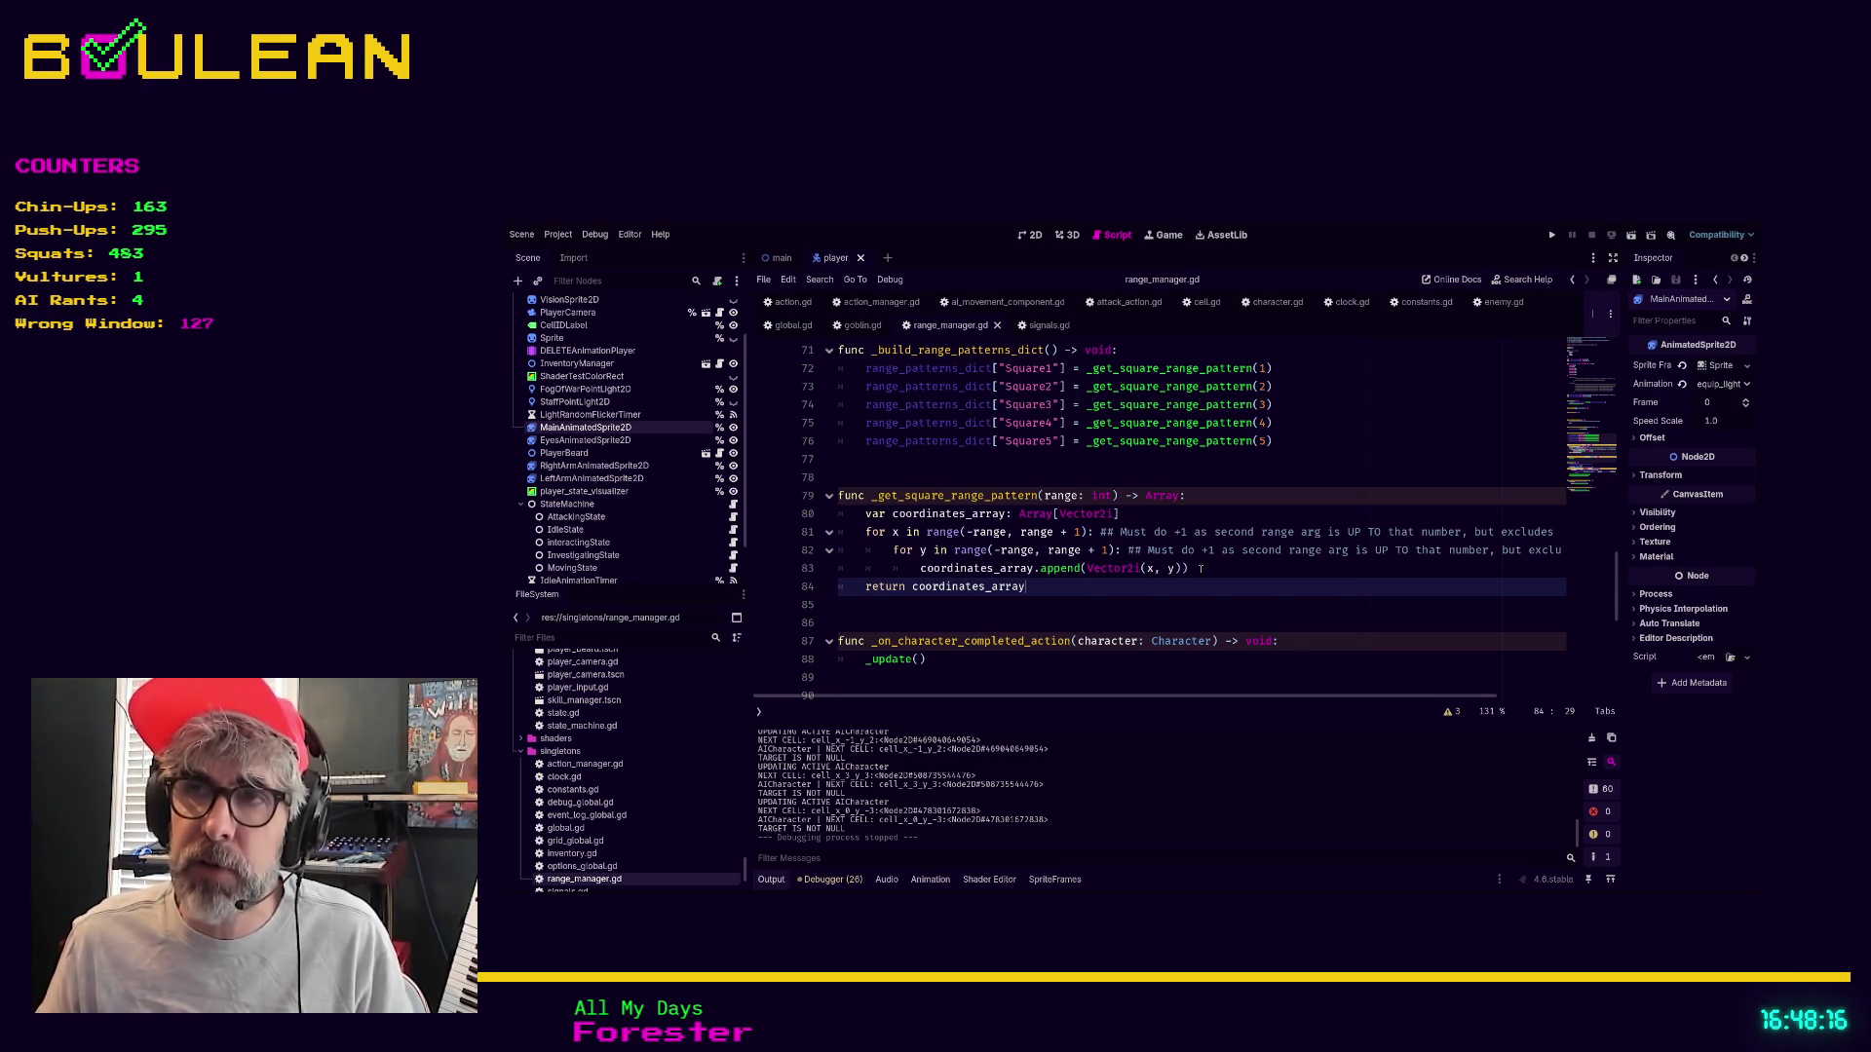
{"action": "left_click", "coordinate": [1056, 620]}
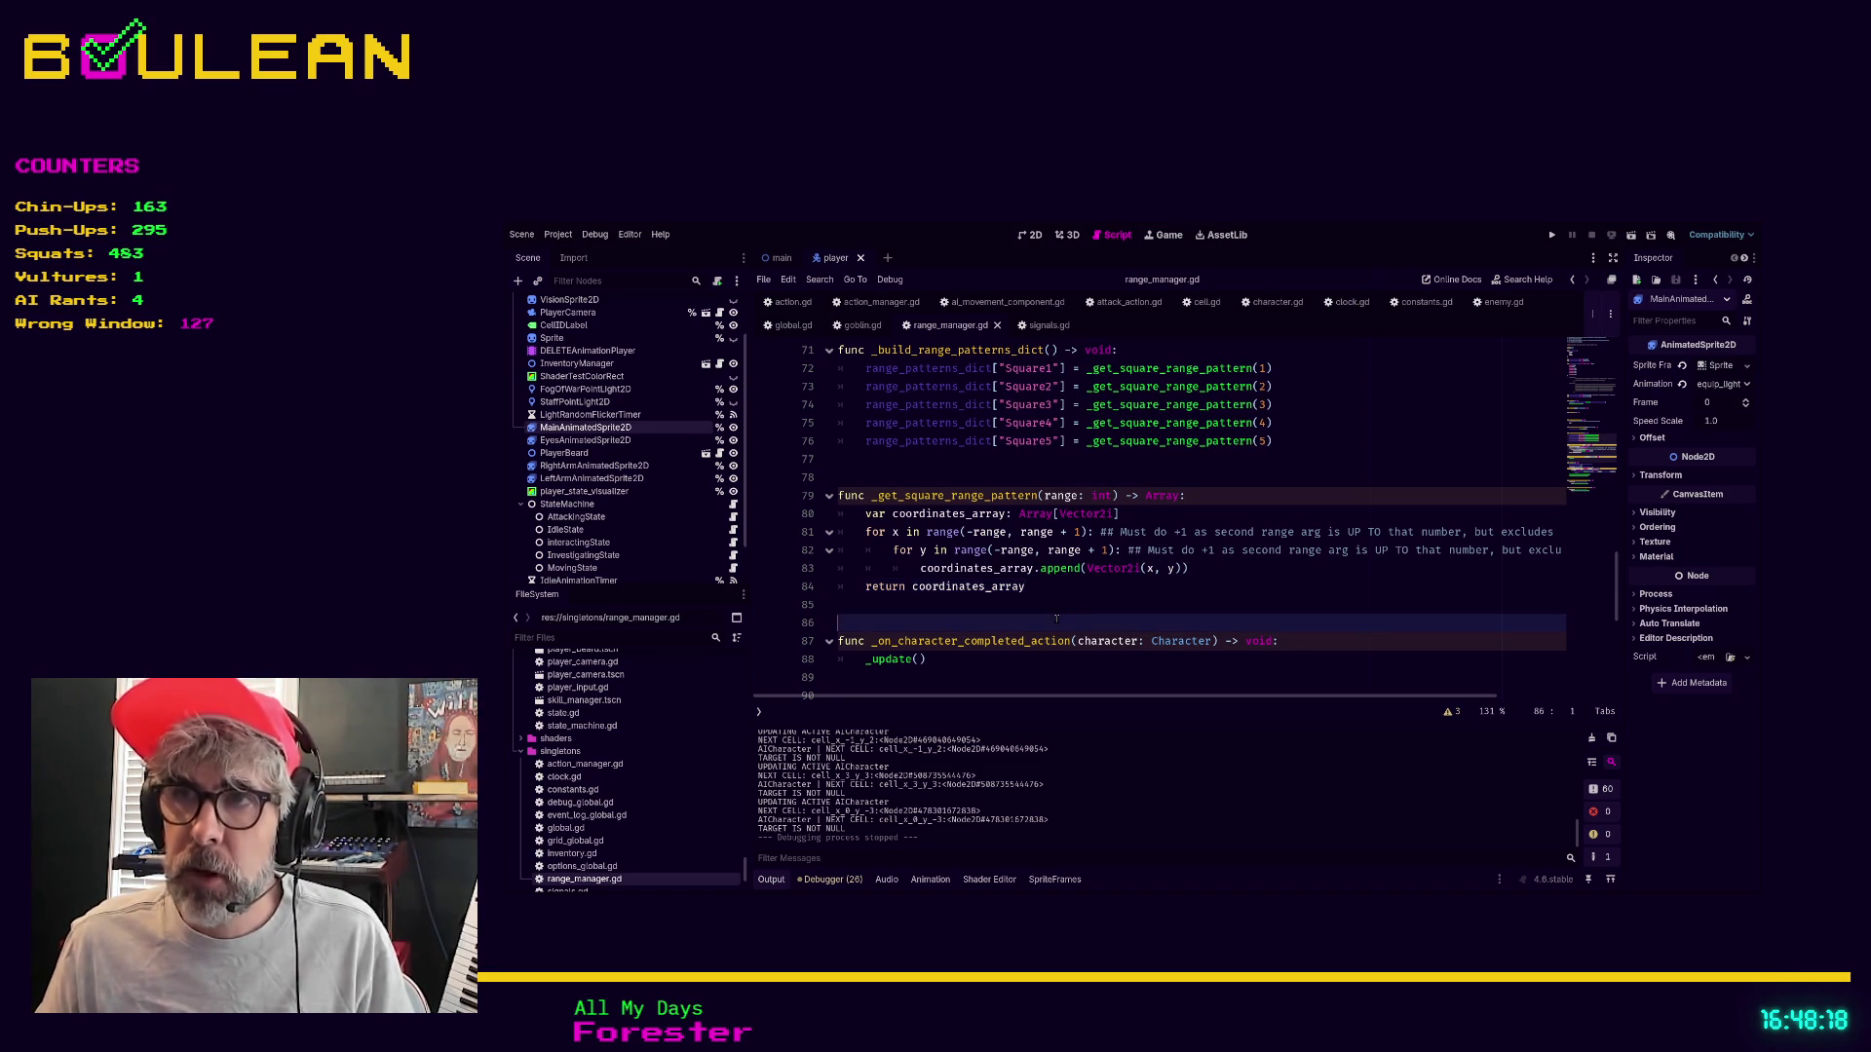
Scroll through range_manager.gd and place the caret on empty line 90
{"action": "scroll", "coordinate": [1056, 618], "scroll_direction": "down", "scroll_amount": 2}
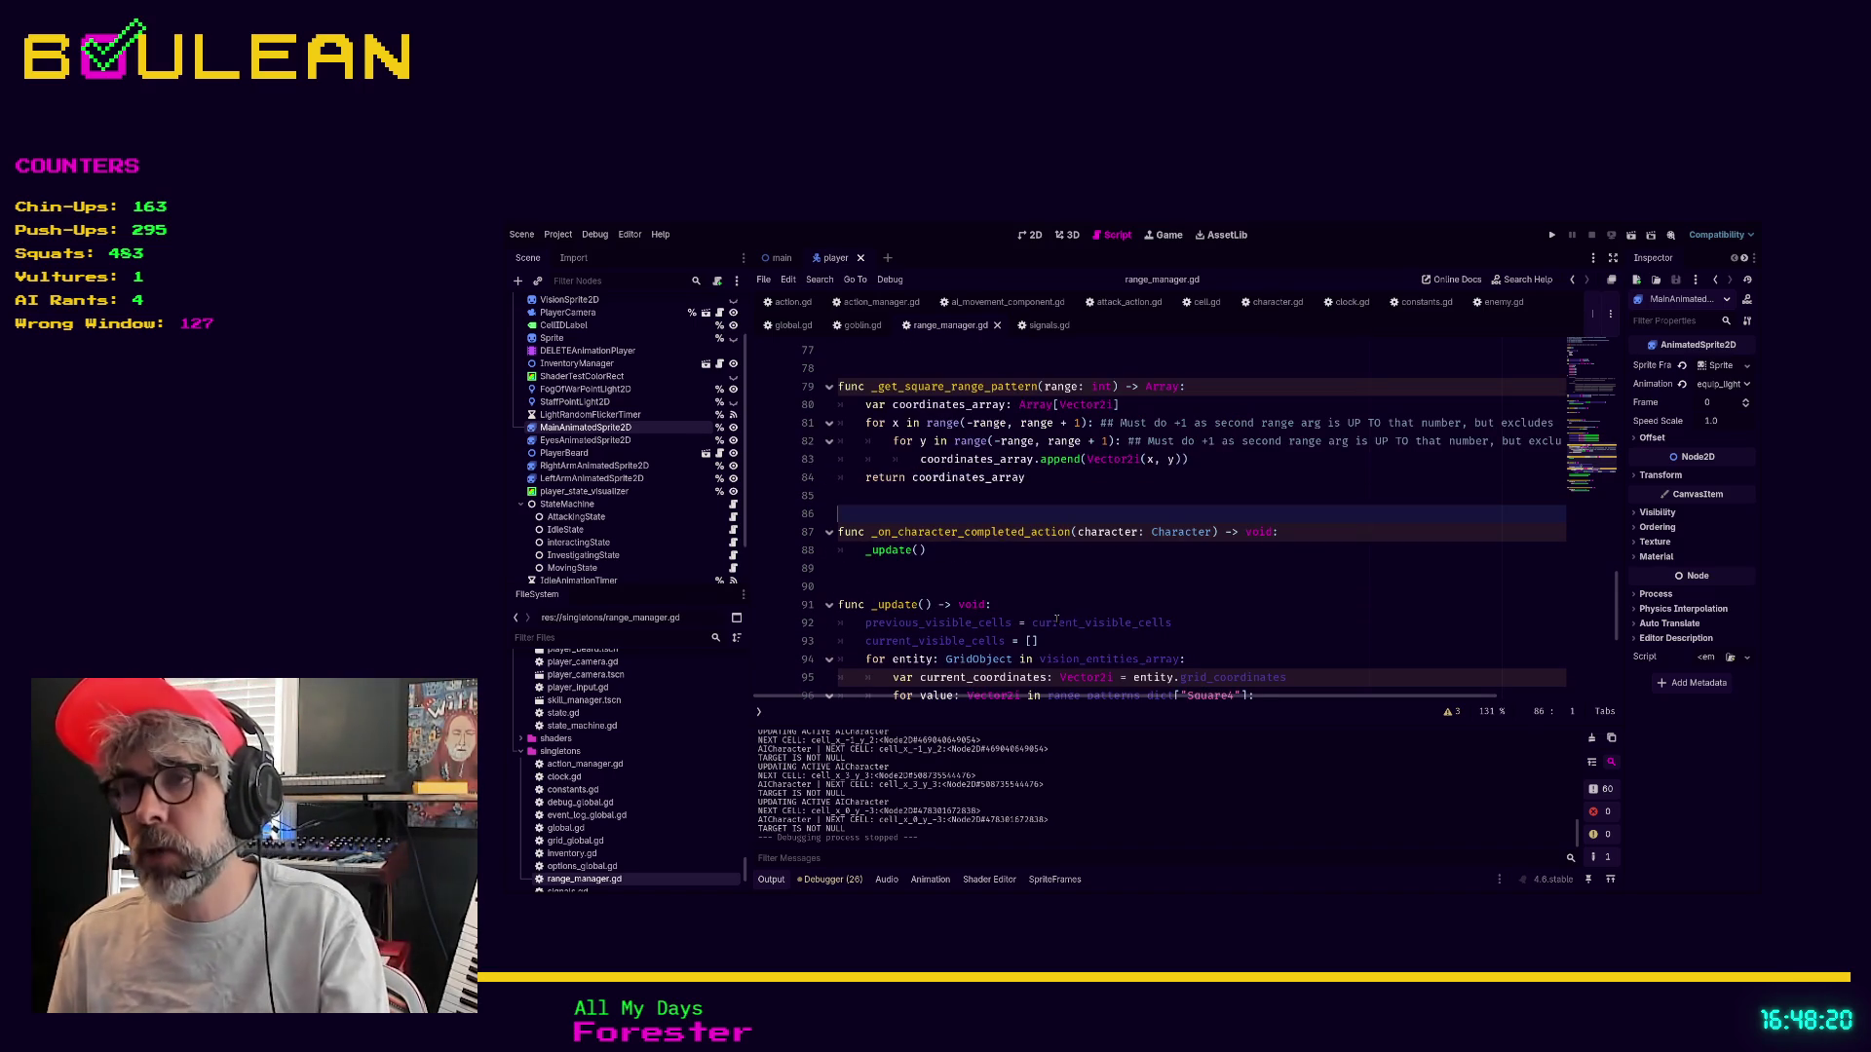
{"action": "scroll", "coordinate": [1056, 620], "scroll_direction": "down", "scroll_amount": 1}
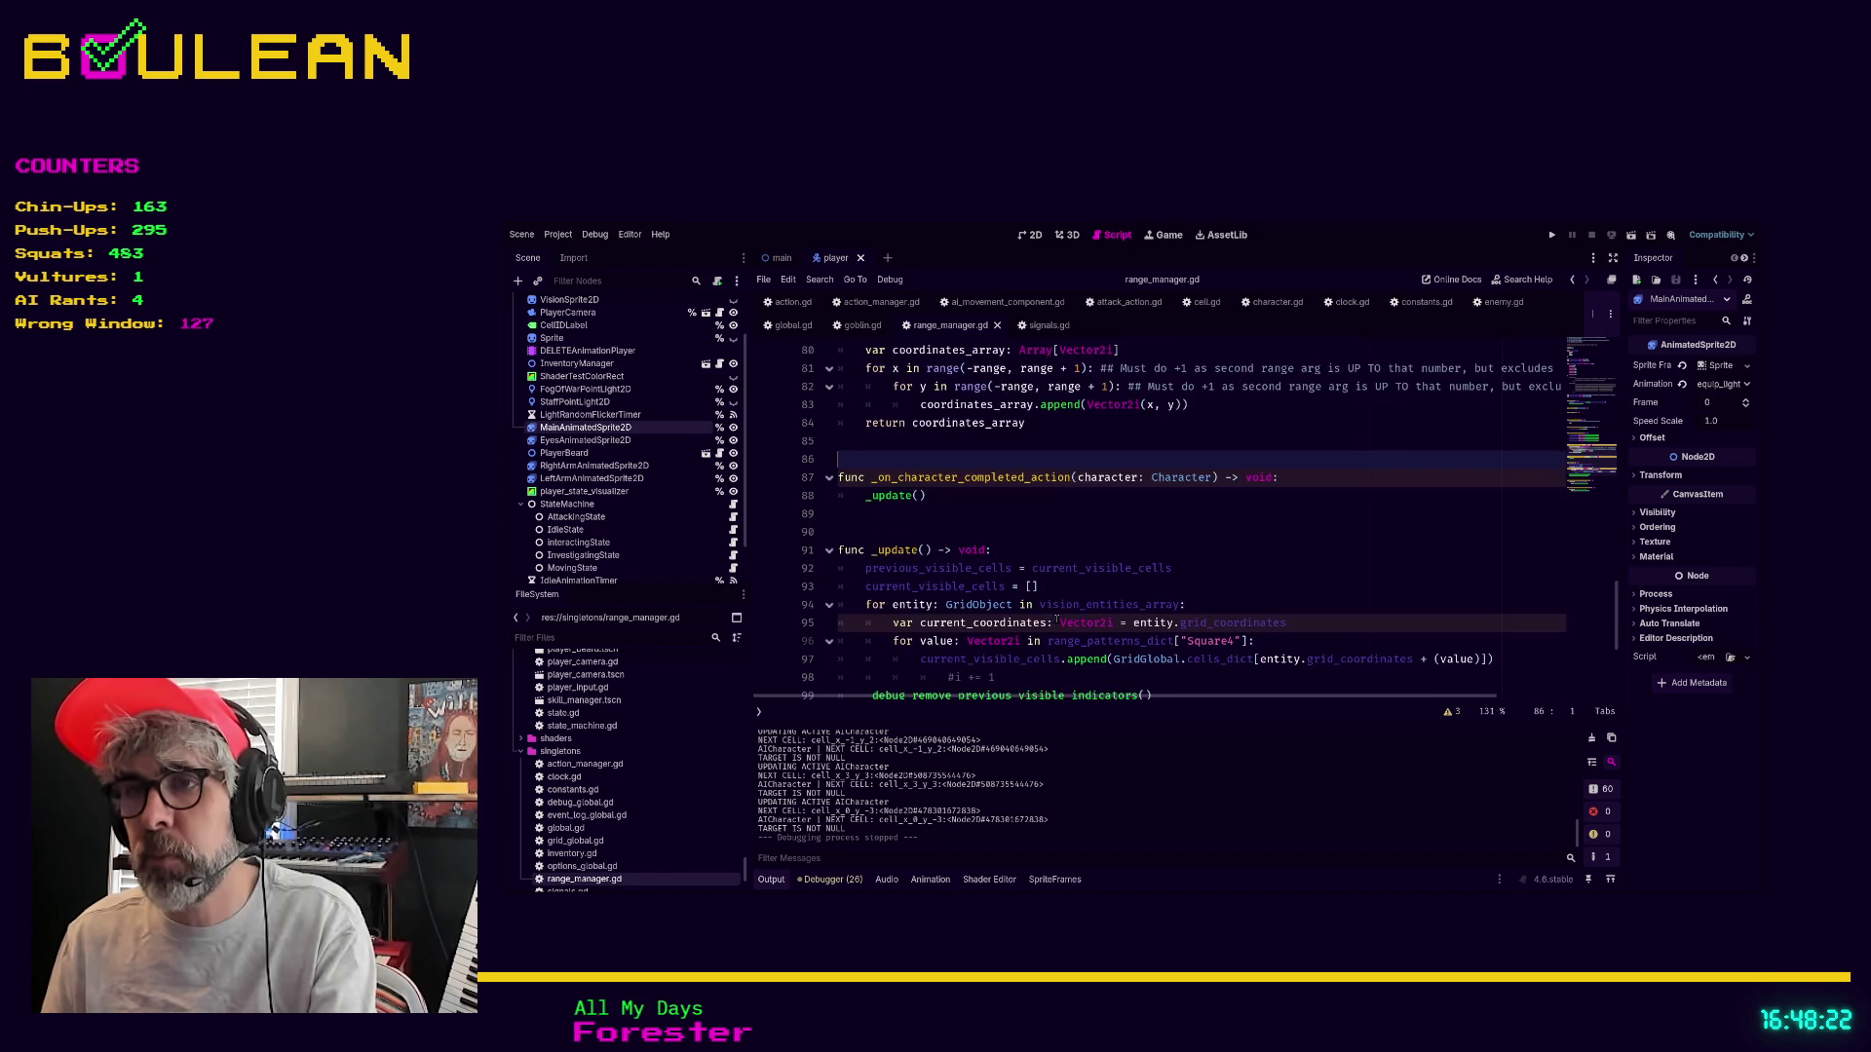
{"action": "scroll", "coordinate": [1056, 620], "scroll_direction": "up", "scroll_amount": 10}
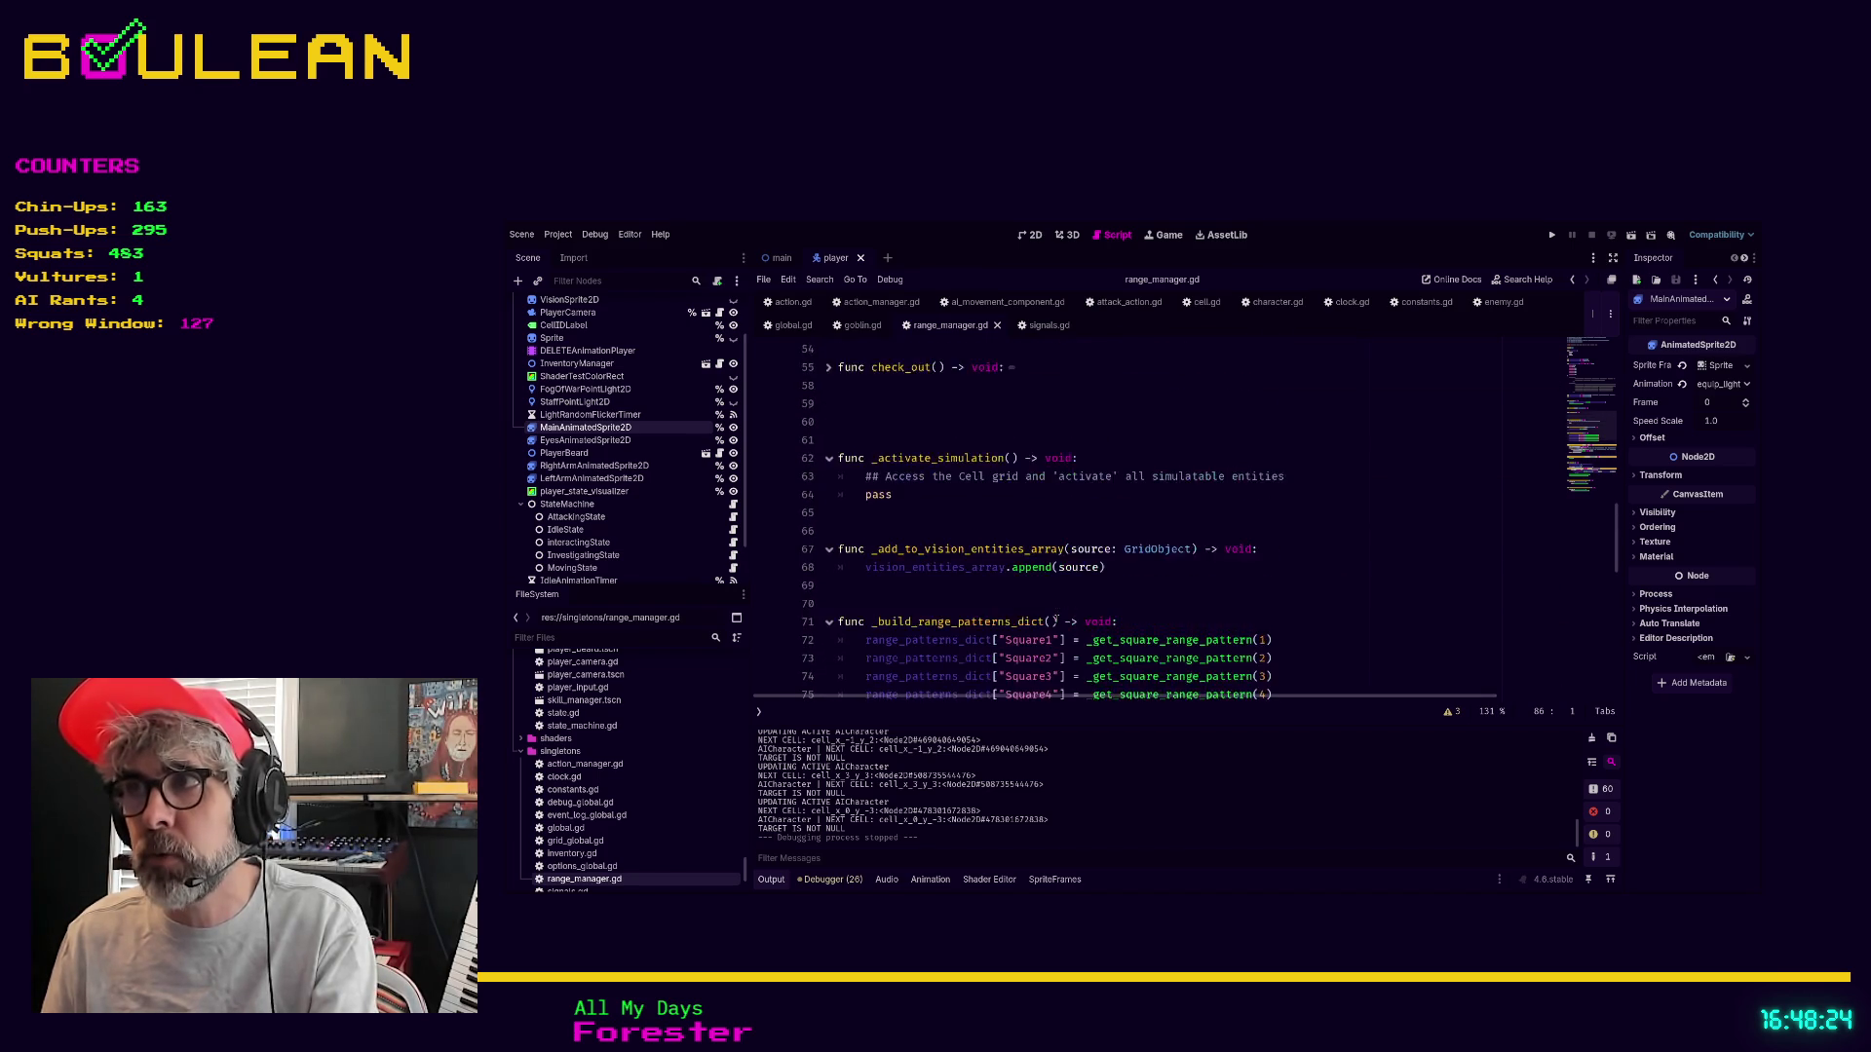
{"action": "scroll", "coordinate": [1056, 620], "scroll_direction": "up", "scroll_amount": 9}
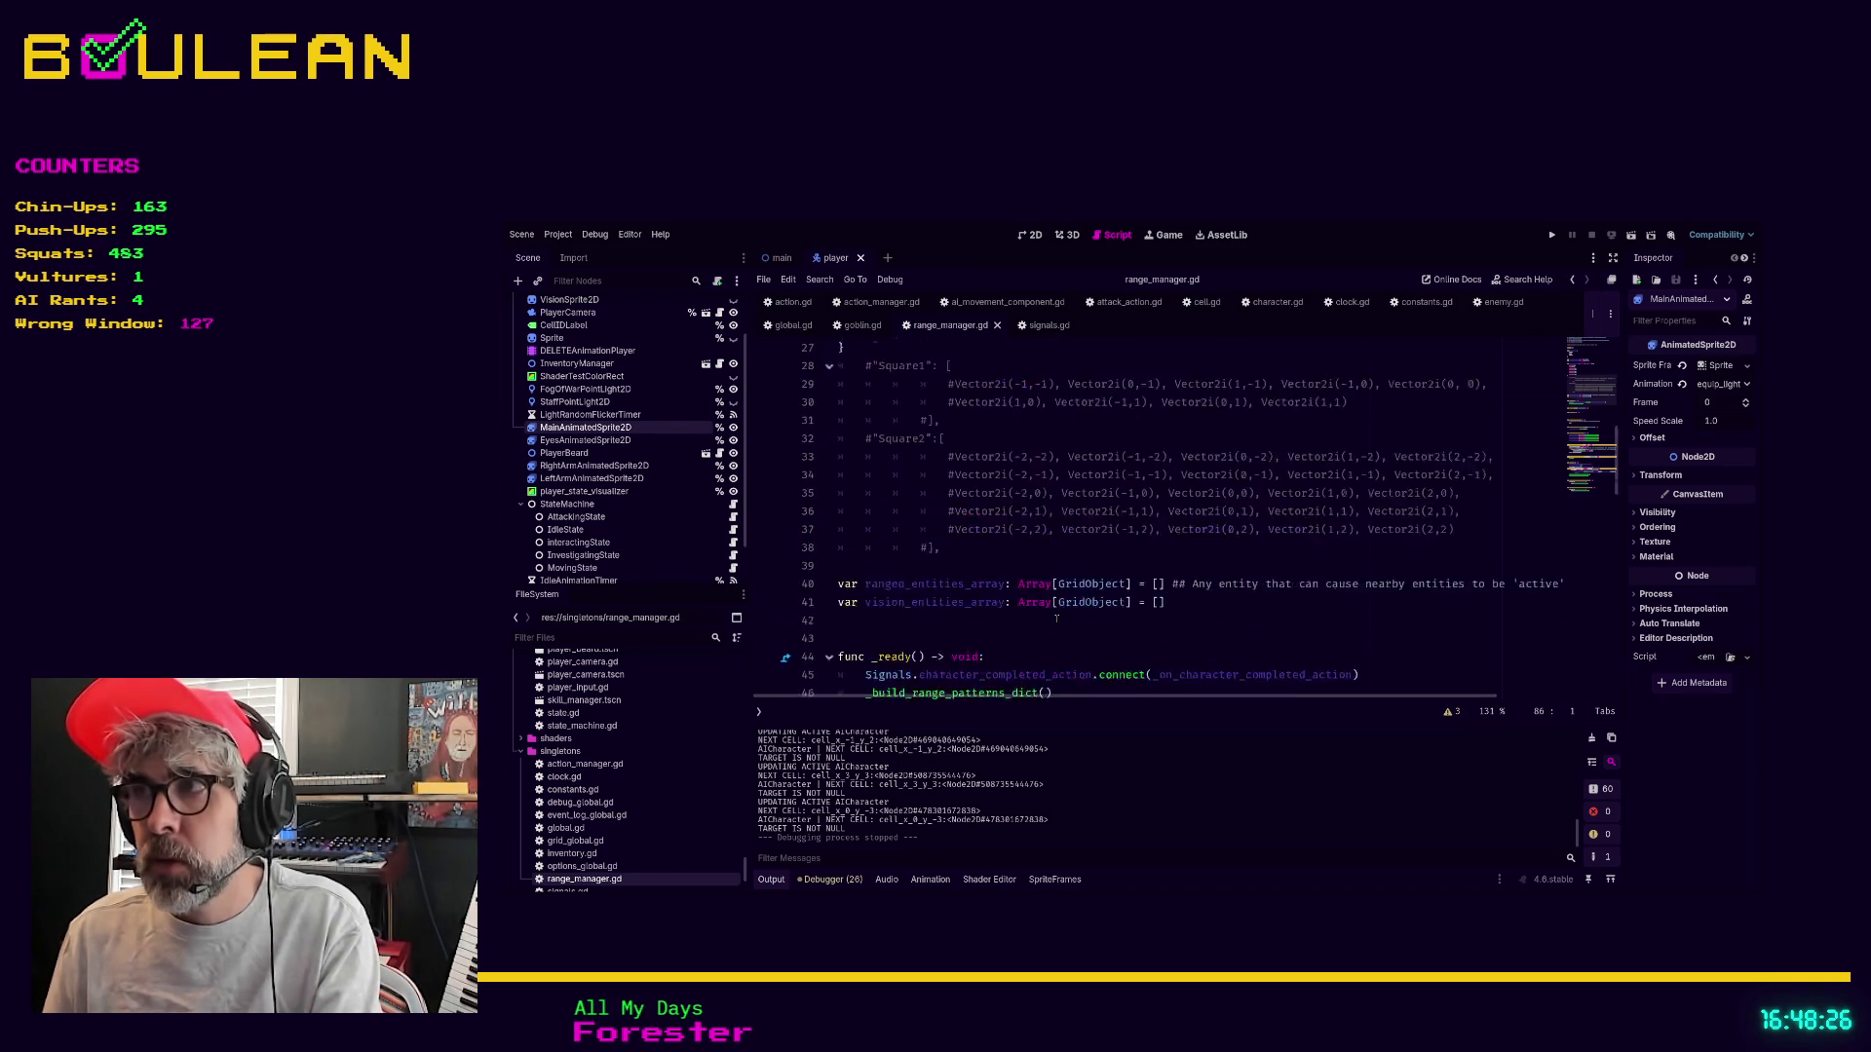
{"action": "scroll", "coordinate": [1472, 444], "scroll_direction": "up", "scroll_amount": 7}
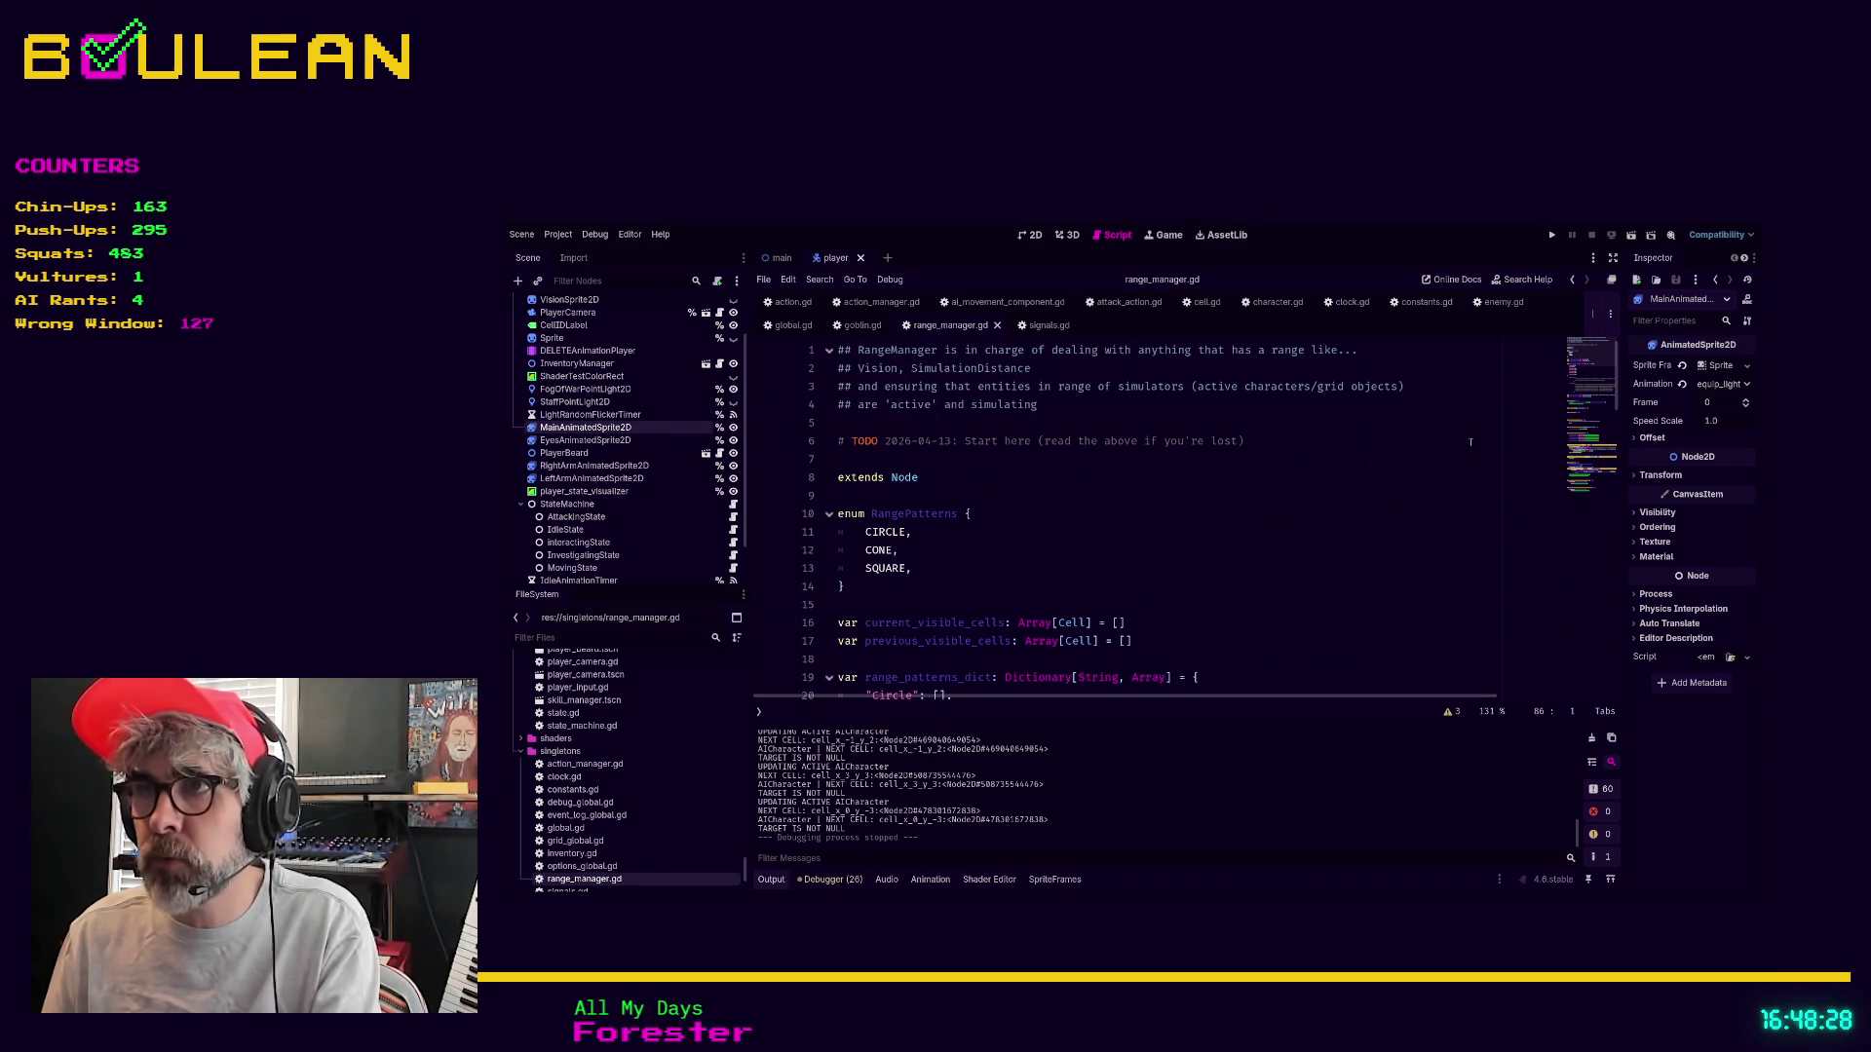
{"action": "scroll", "coordinate": [1604, 478], "scroll_direction": "down", "scroll_amount": 12}
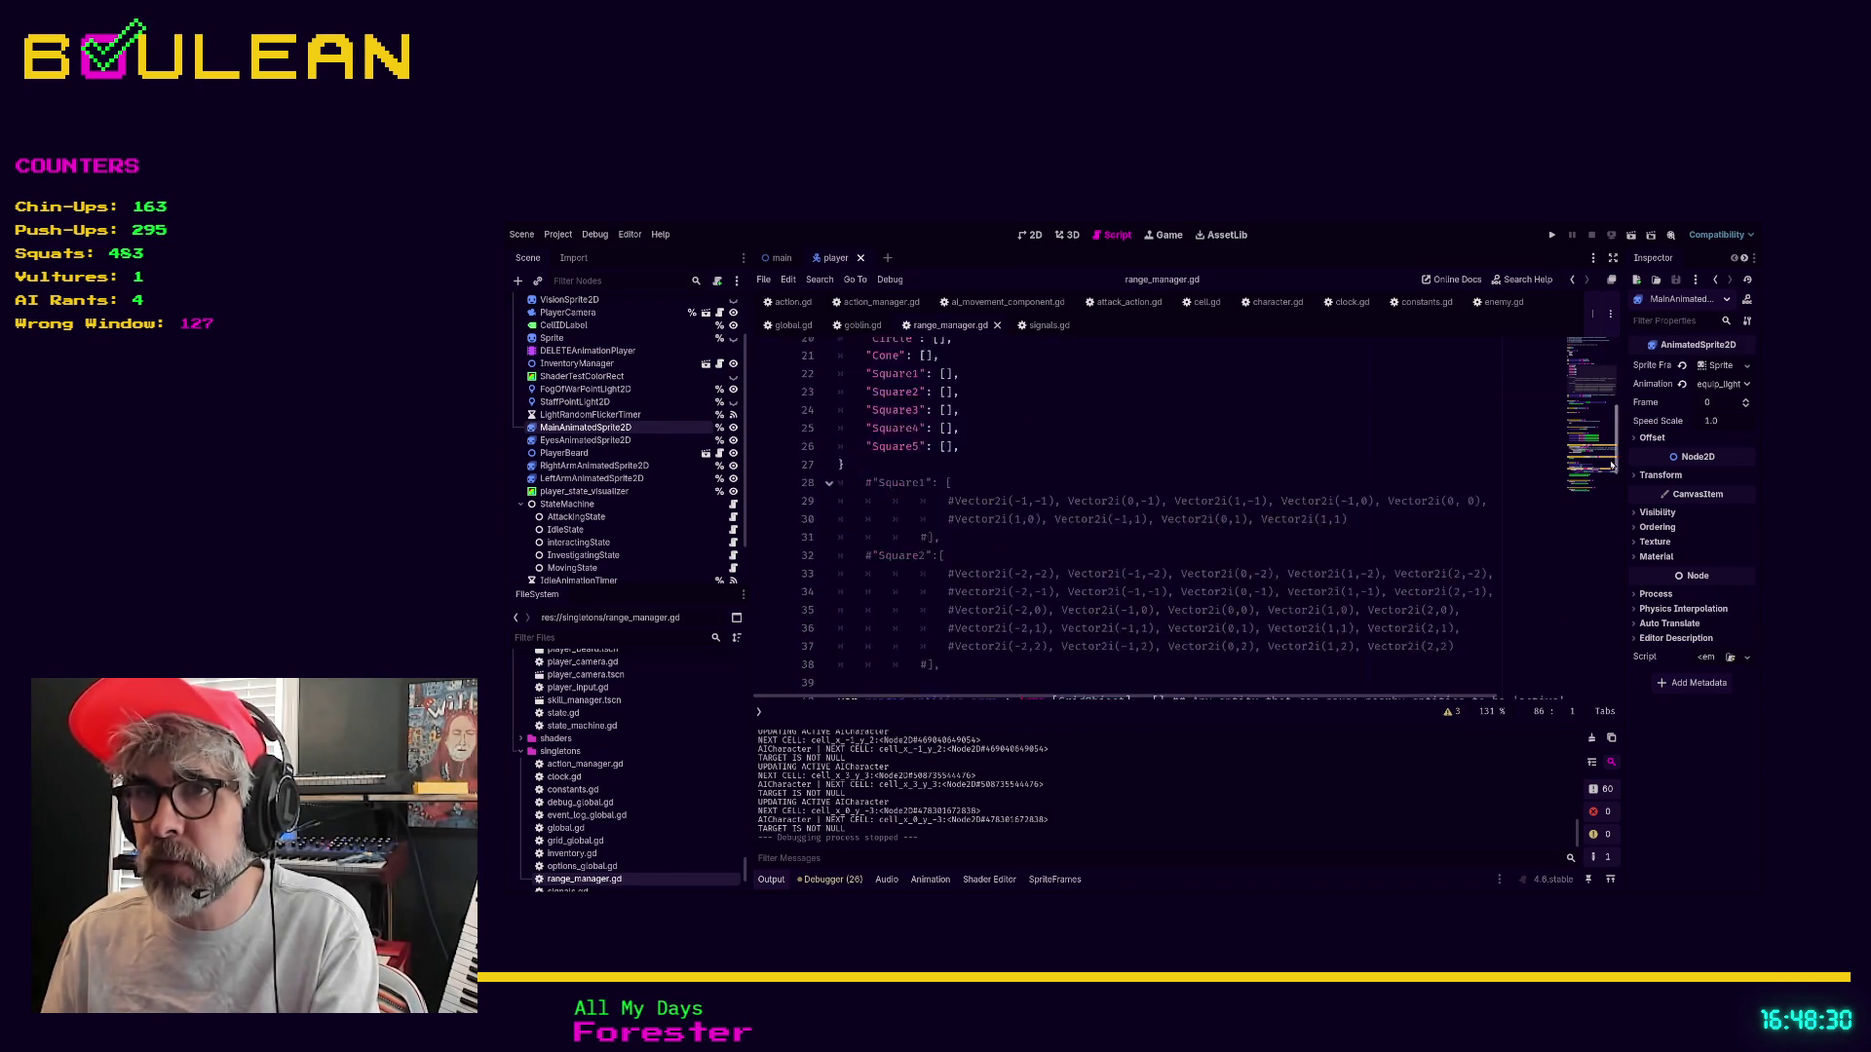
{"action": "scroll", "coordinate": [1612, 524], "scroll_direction": "down", "scroll_amount": 4}
{"action": "scroll", "coordinate": [1338, 583], "scroll_direction": "down", "scroll_amount": 5}
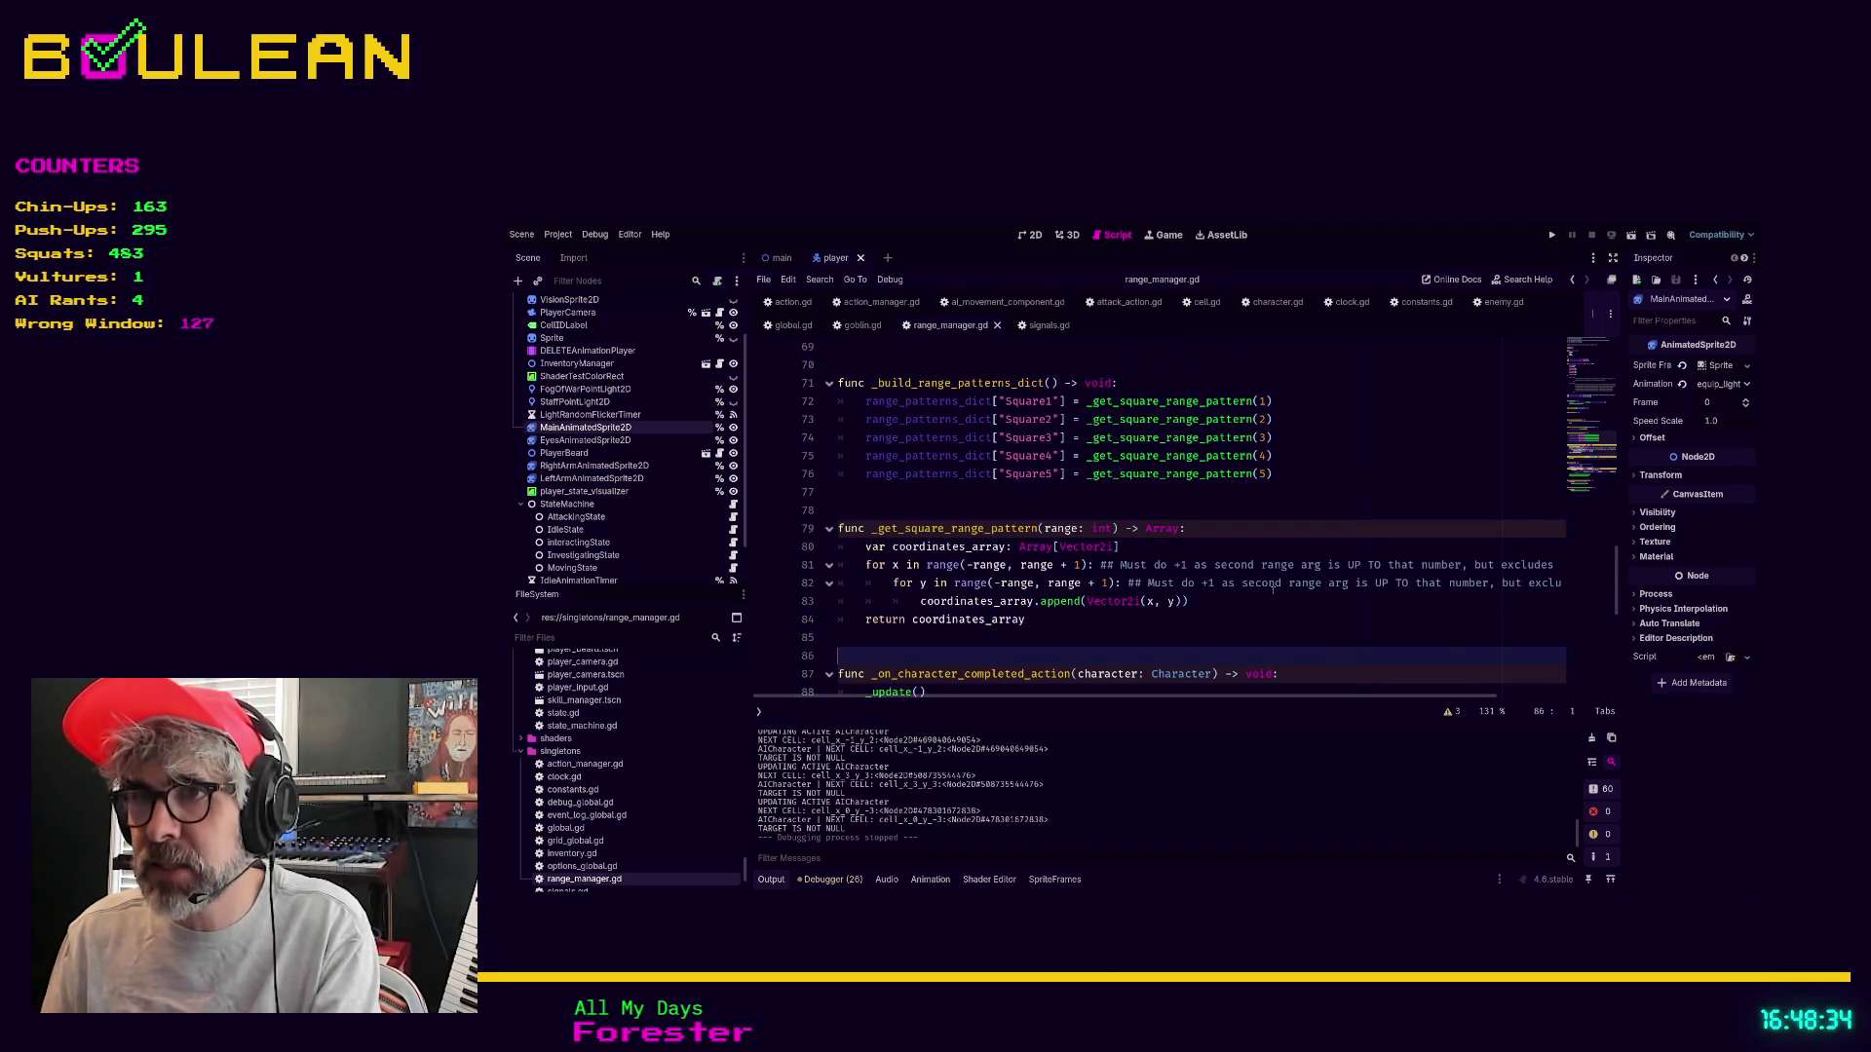
{"action": "scroll", "coordinate": [1210, 600], "scroll_direction": "down", "scroll_amount": 1}
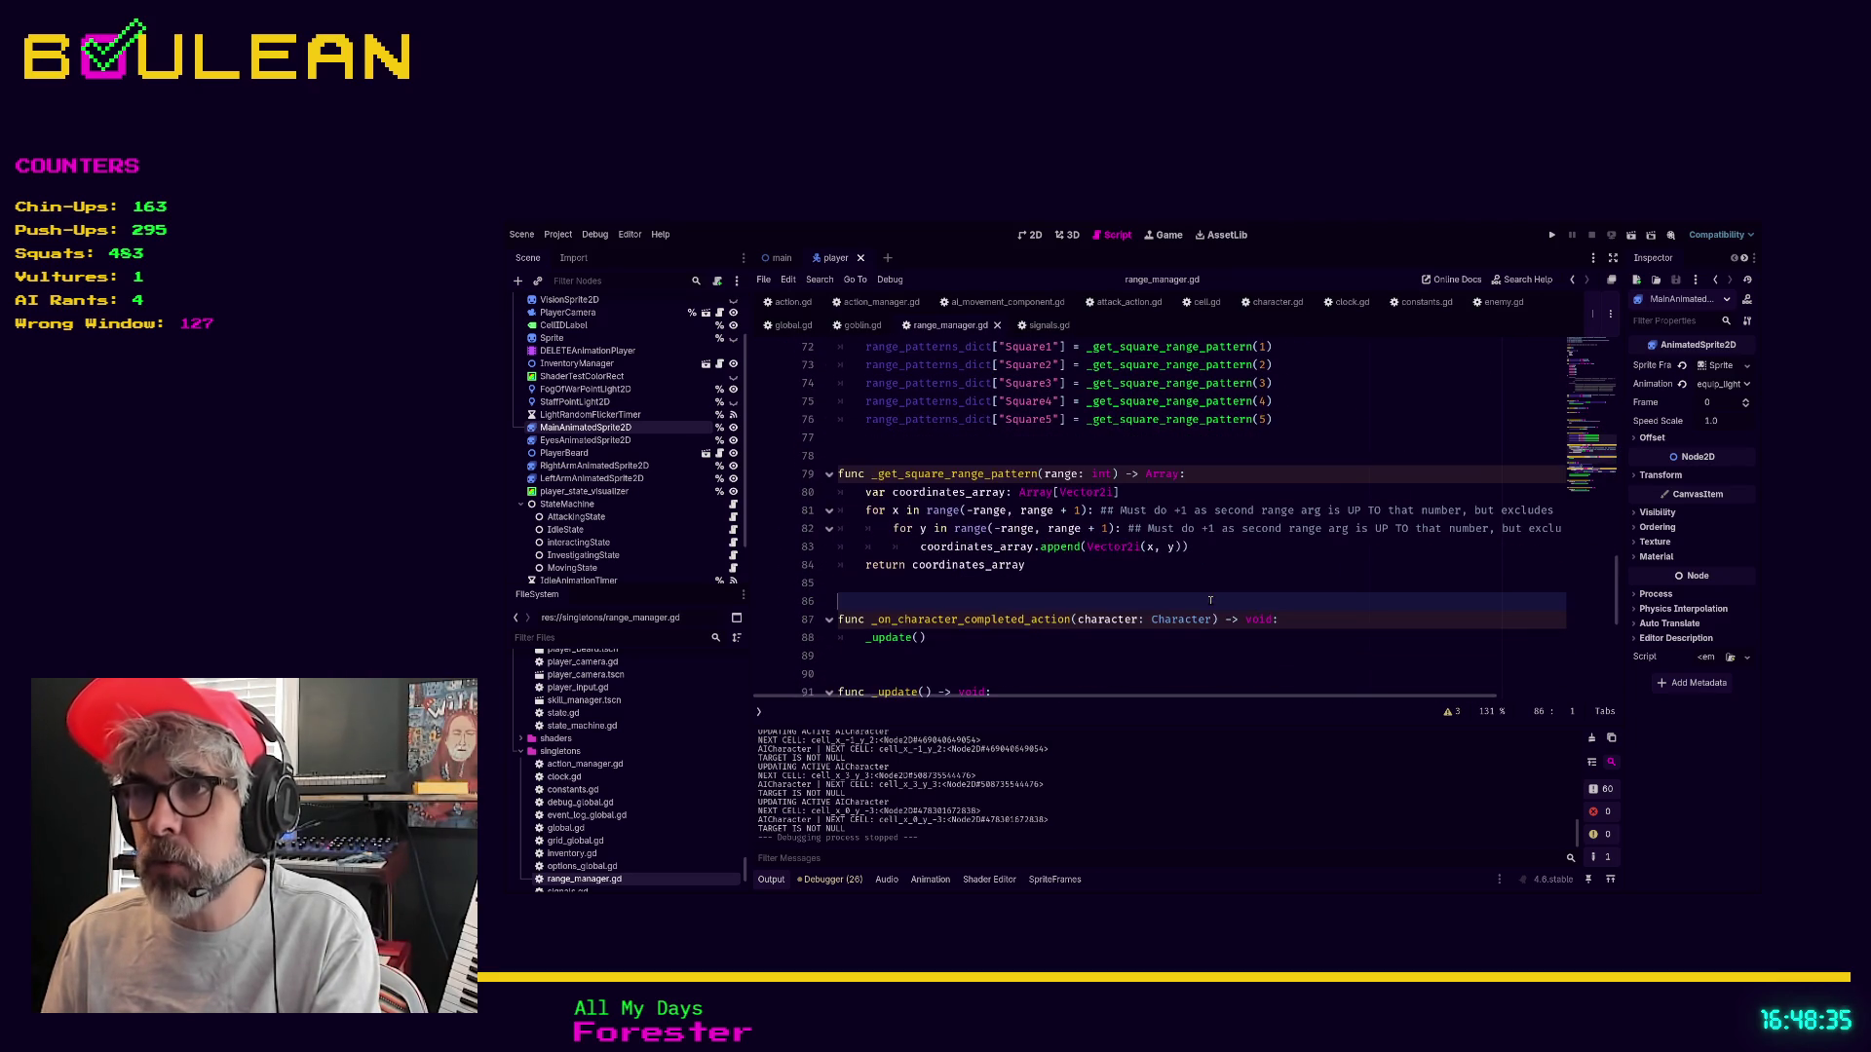
{"action": "left_click", "coordinate": [887, 678]}
Clear the stray indentation from blank line 102 before the debug functions
{"action": "scroll", "coordinate": [931, 652], "scroll_direction": "down", "scroll_amount": 3}
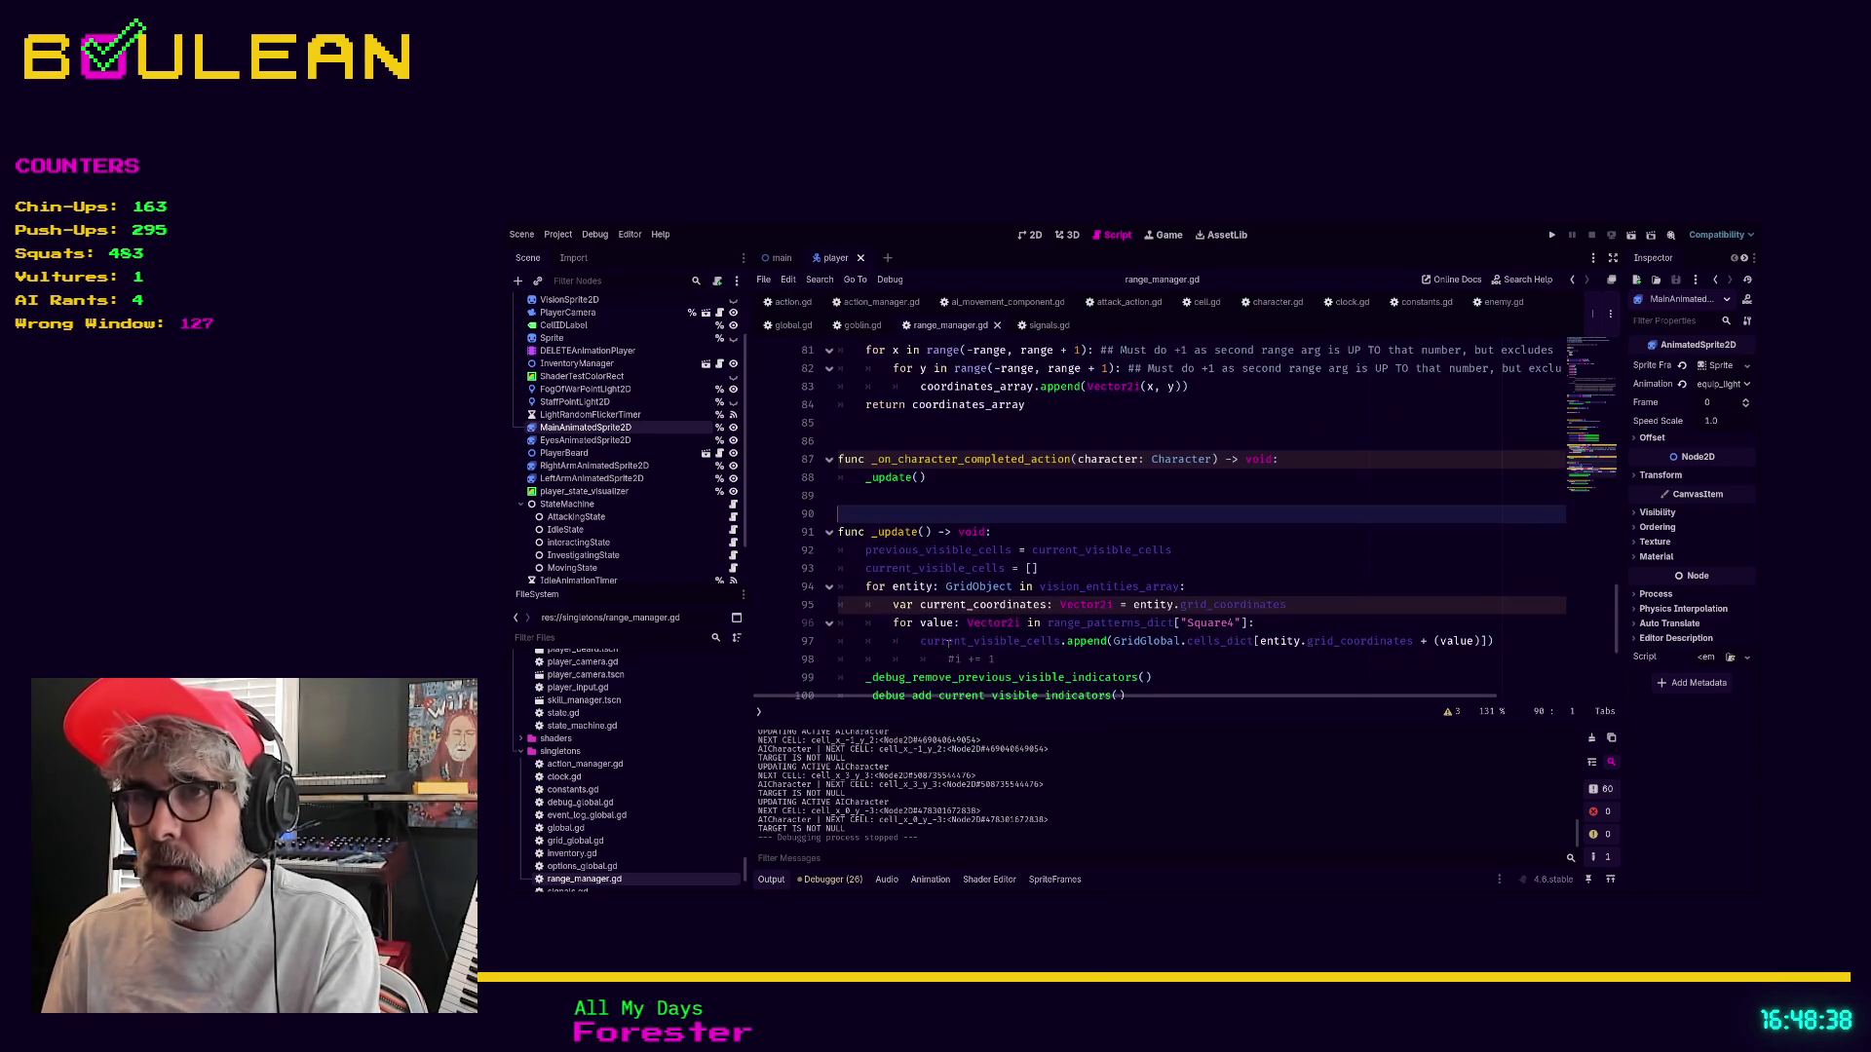
{"action": "scroll", "coordinate": [948, 643], "scroll_direction": "down", "scroll_amount": 2}
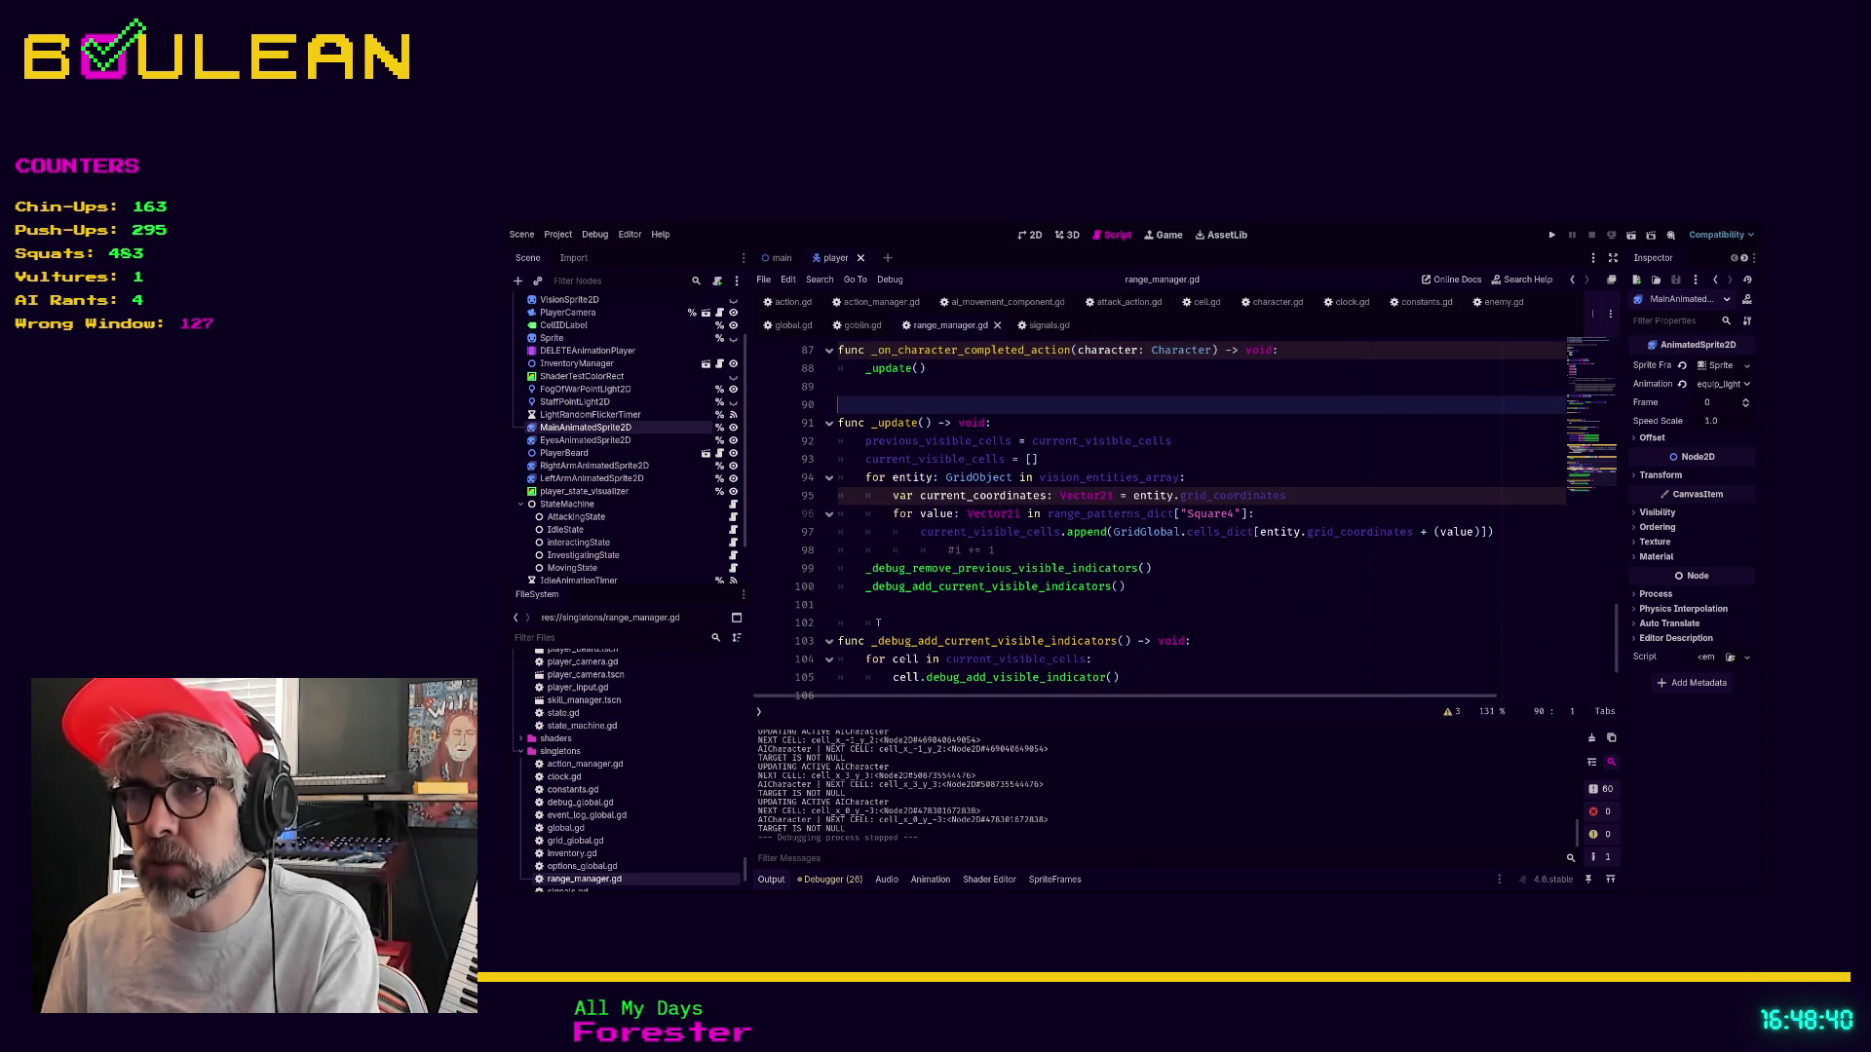
{"action": "left_click", "coordinate": [878, 621]}
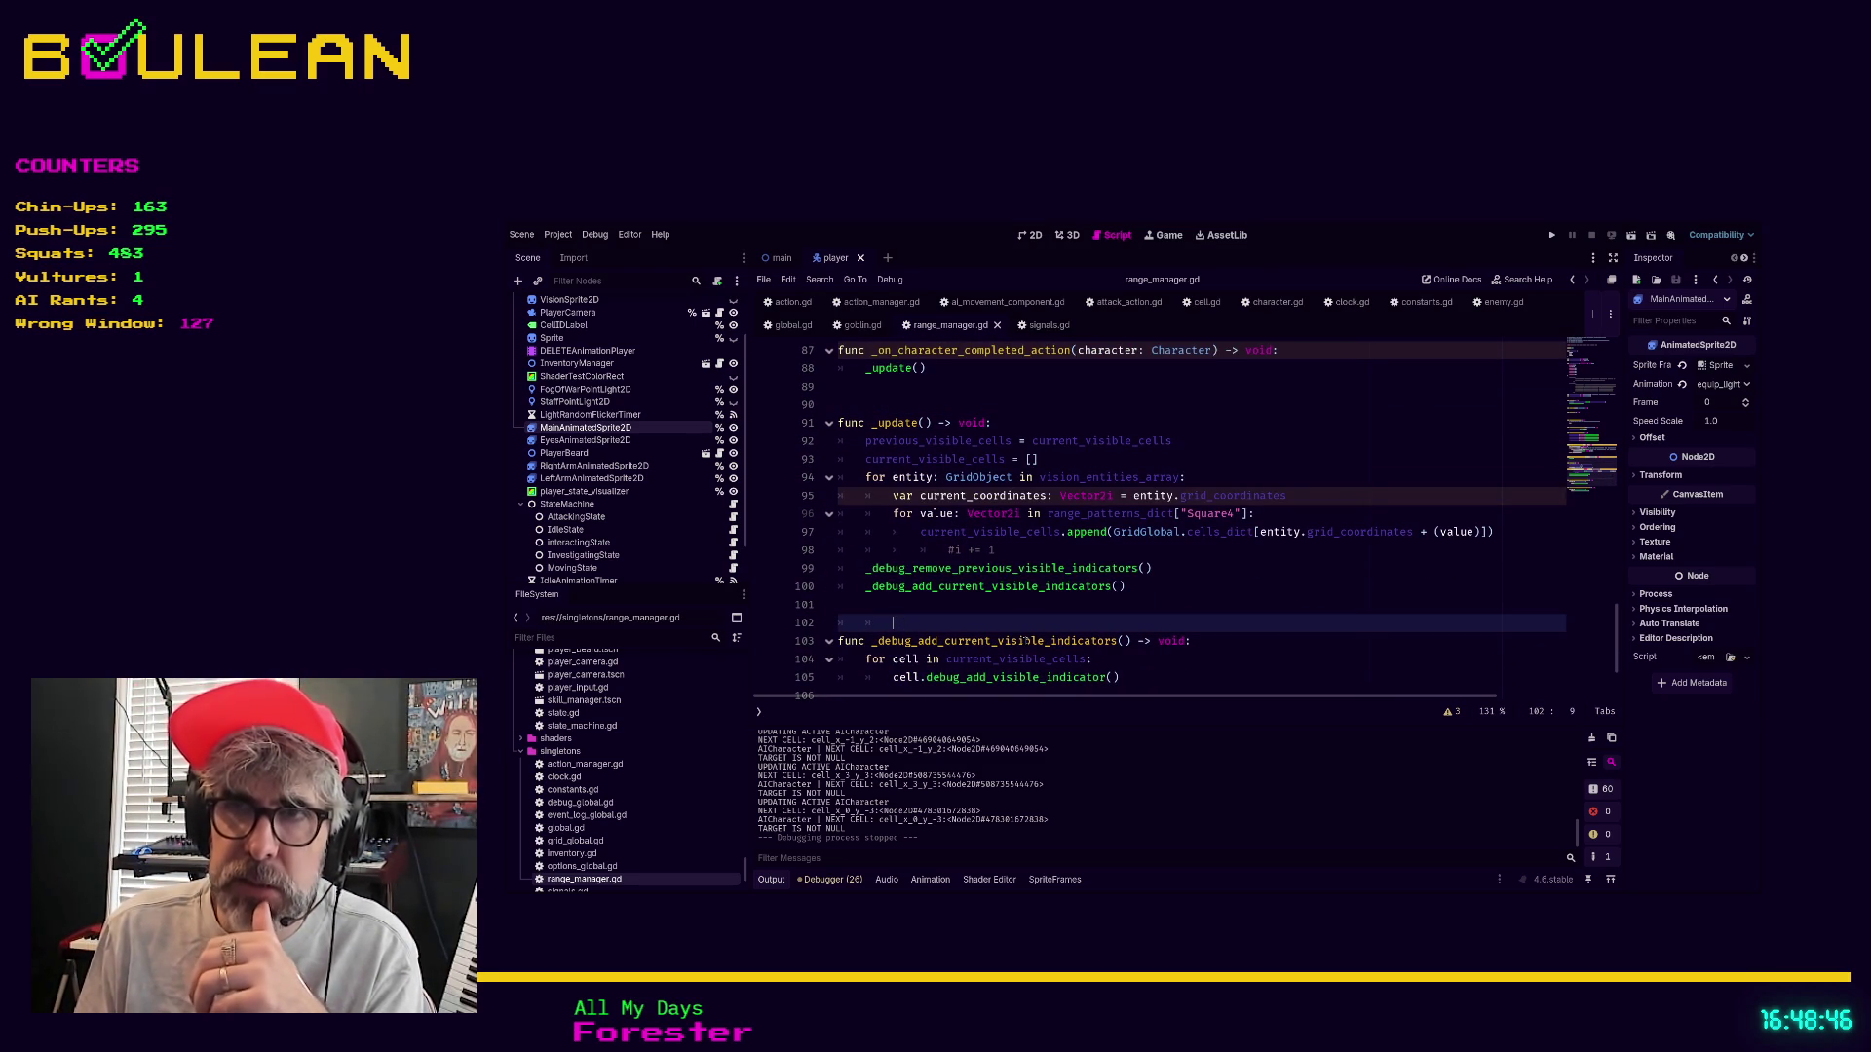
{"action": "key", "text": "shift+Home"}
{"action": "key", "text": "BackSpace"}
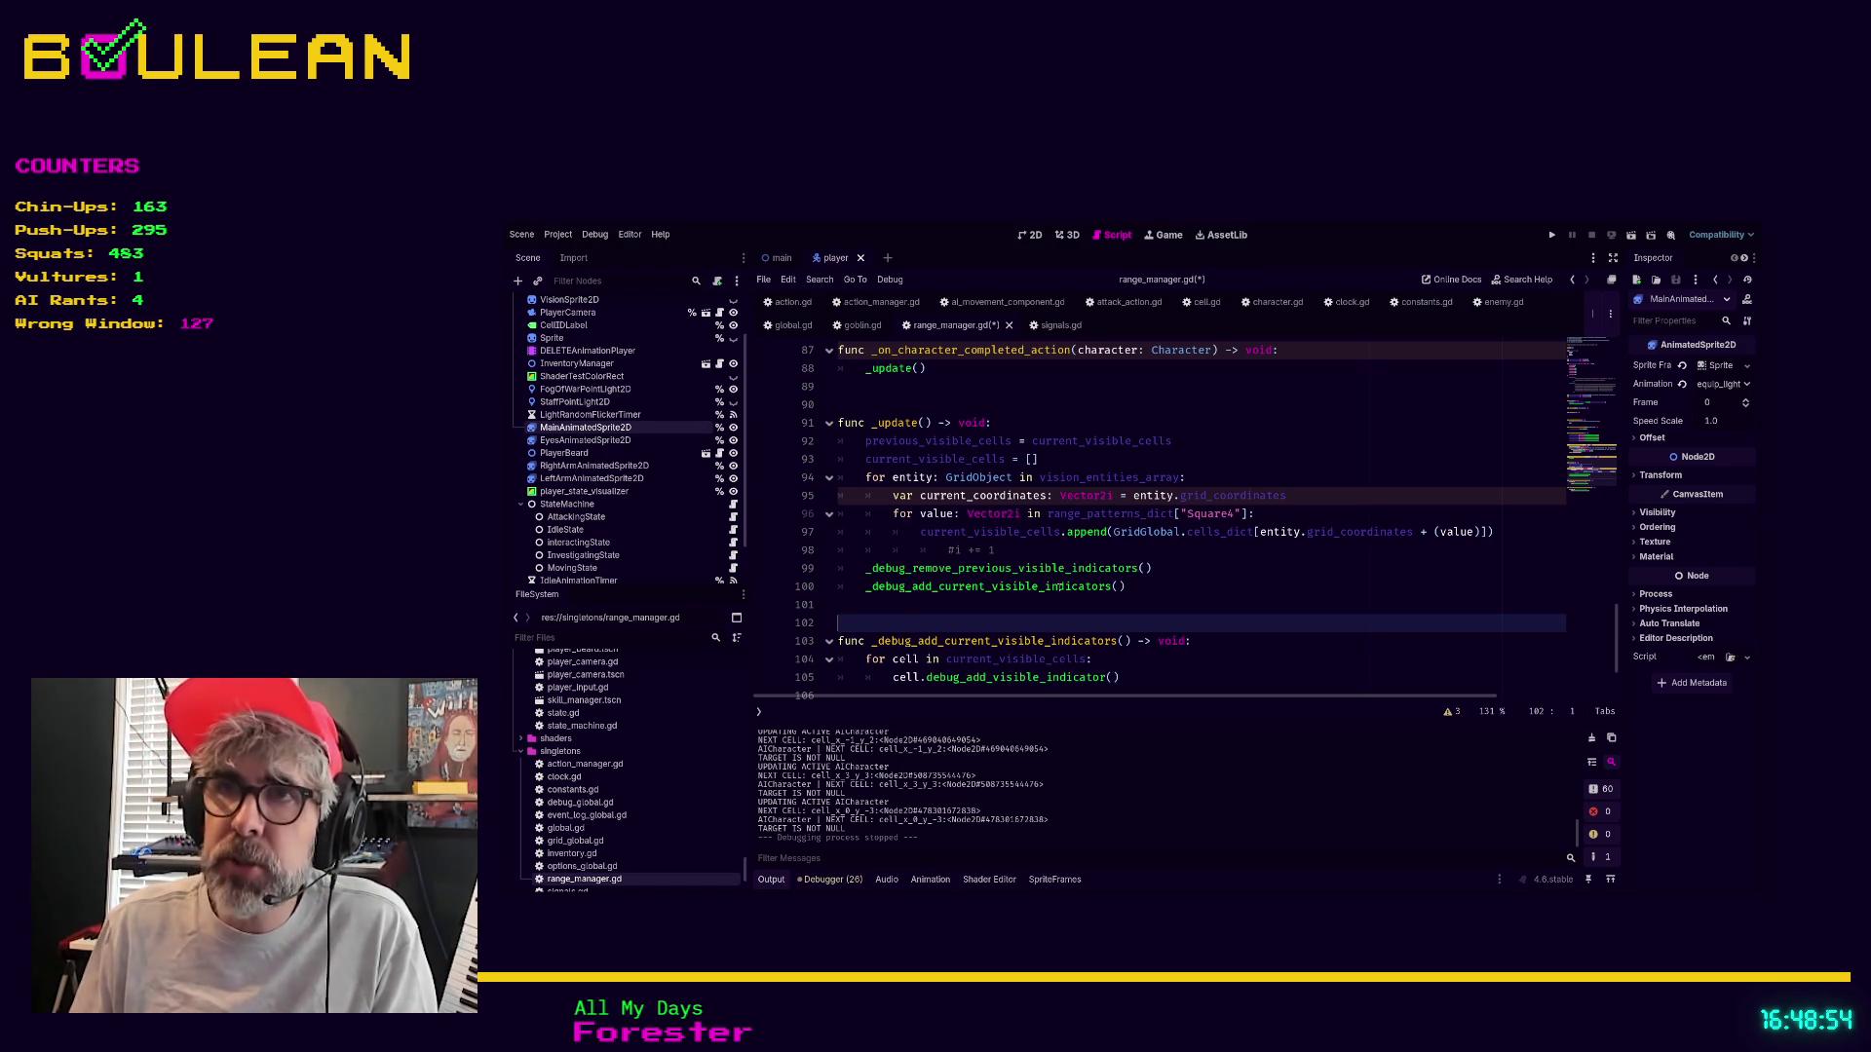
{"action": "left_click", "coordinate": [865, 440]}
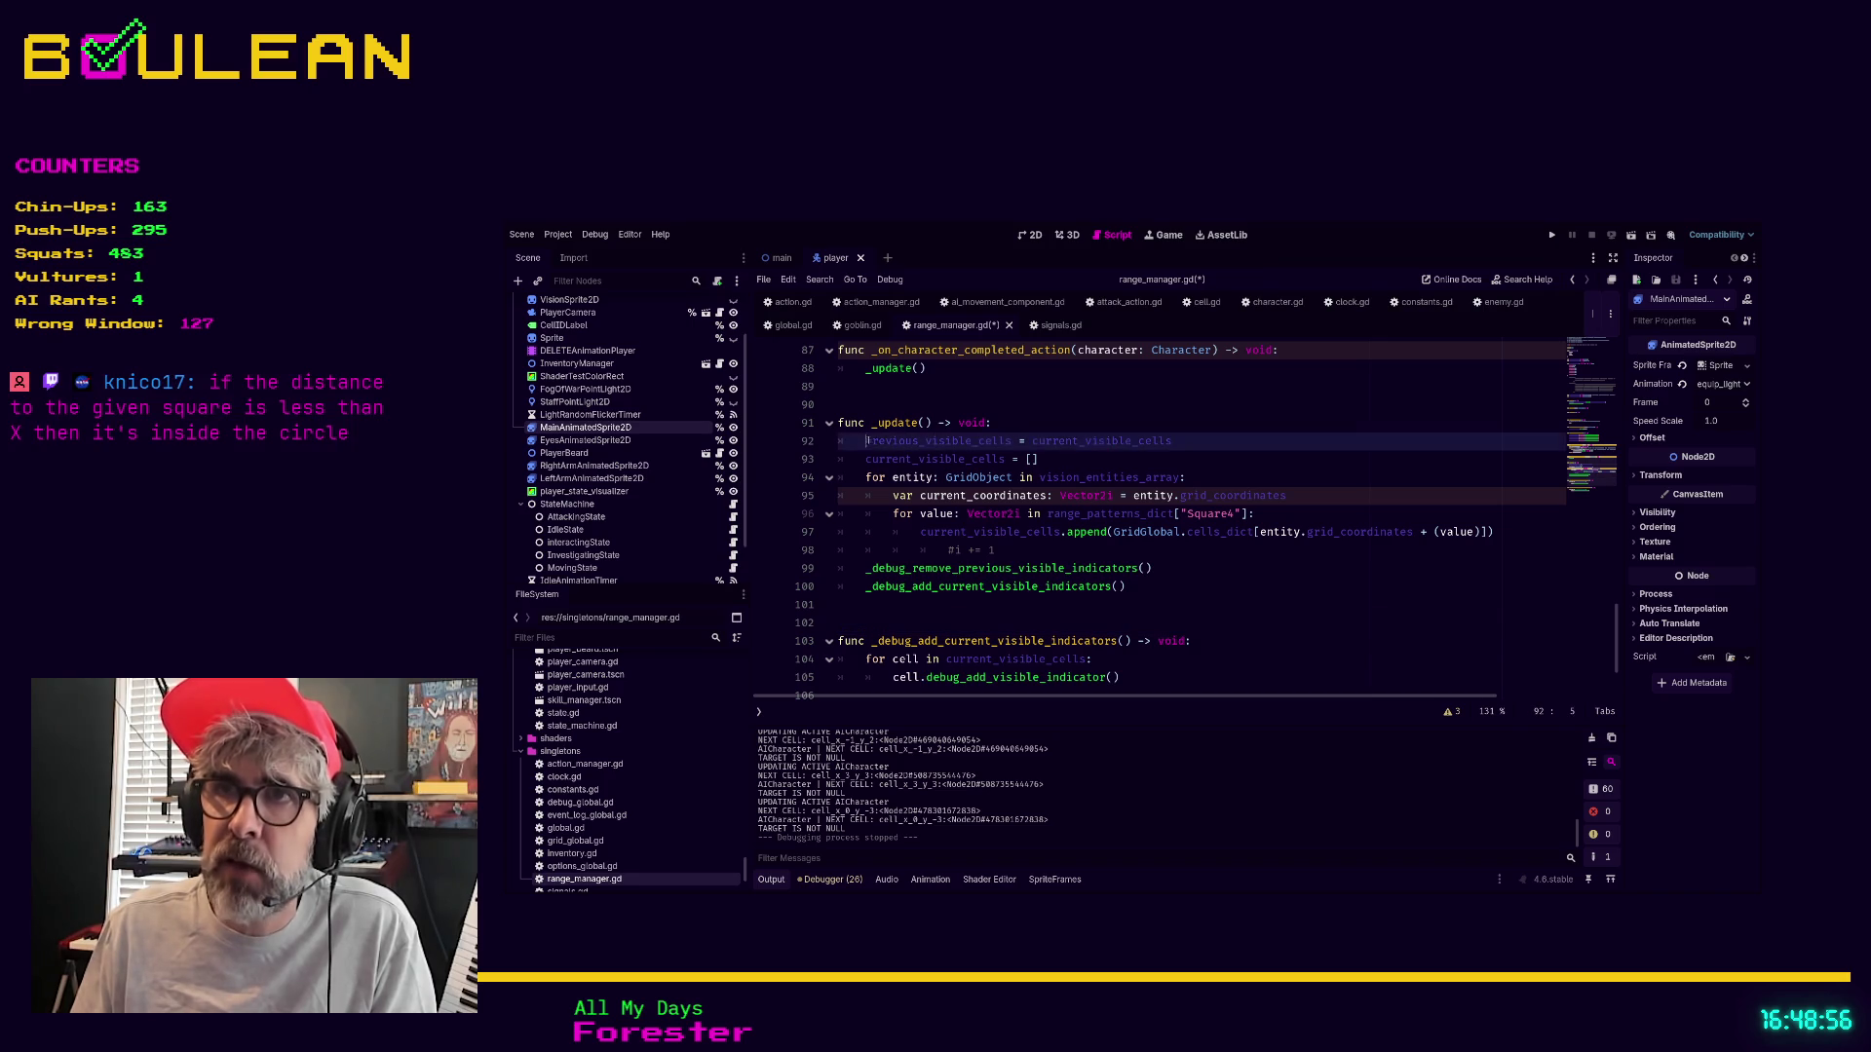
Select the current_visible_cells reset line, then move to the empty line after _ready() for the _build_range_patterns_dict() call
{"action": "left_click_drag", "start_coordinate": [1038, 459], "coordinate": [846, 462]}
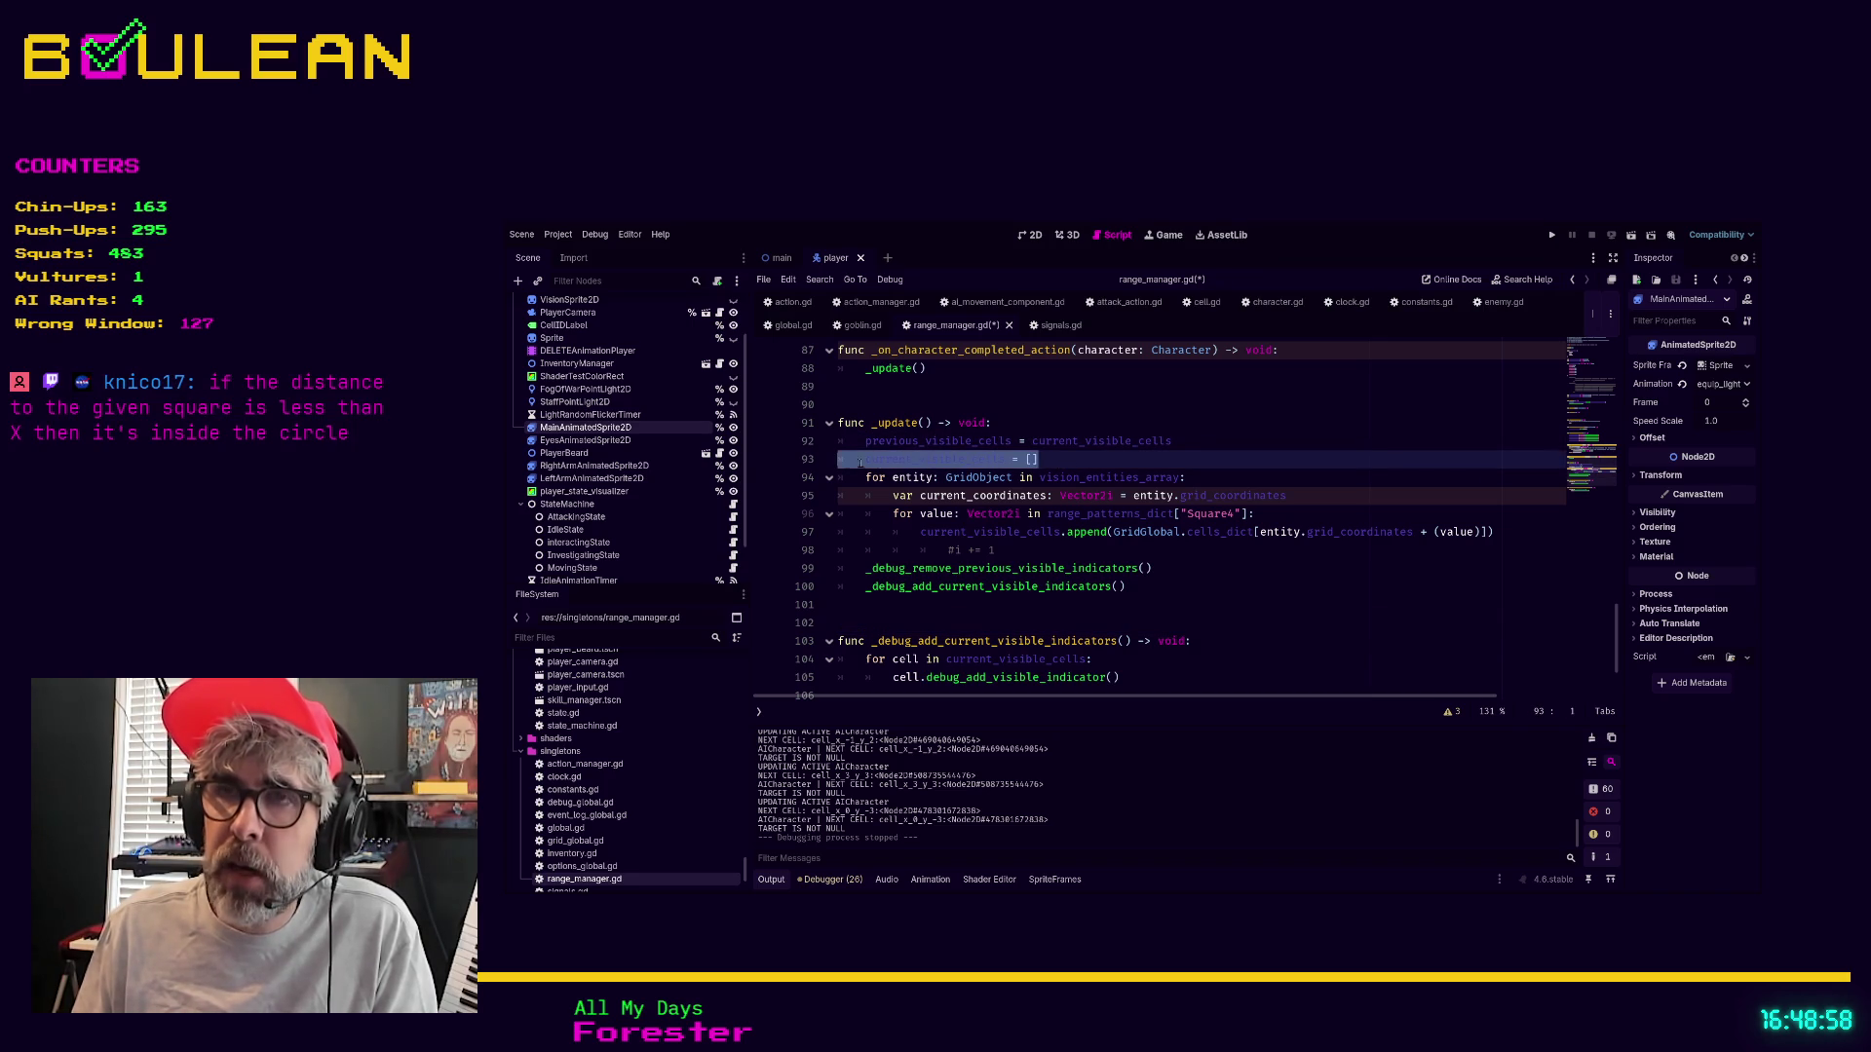
{"action": "scroll", "coordinate": [1097, 469], "scroll_direction": "up", "scroll_amount": 15}
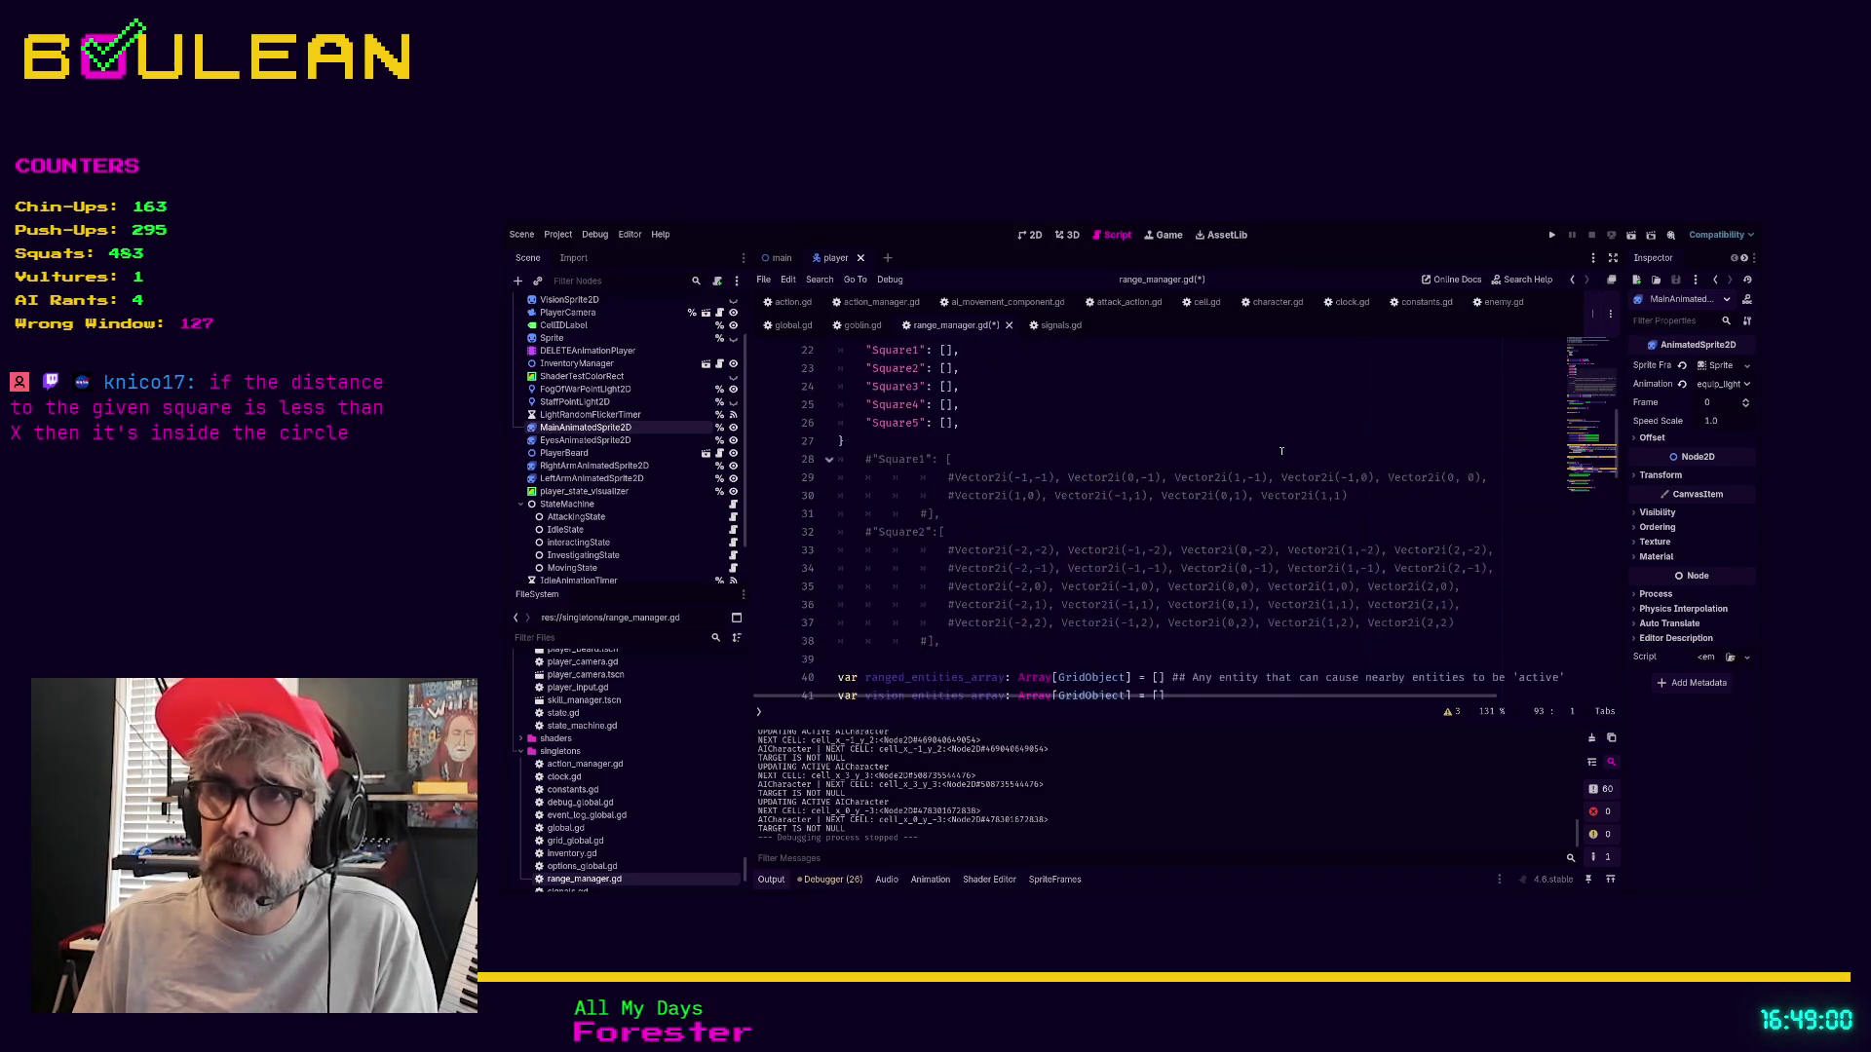
{"action": "scroll", "coordinate": [1266, 451], "scroll_direction": "up", "scroll_amount": 1}
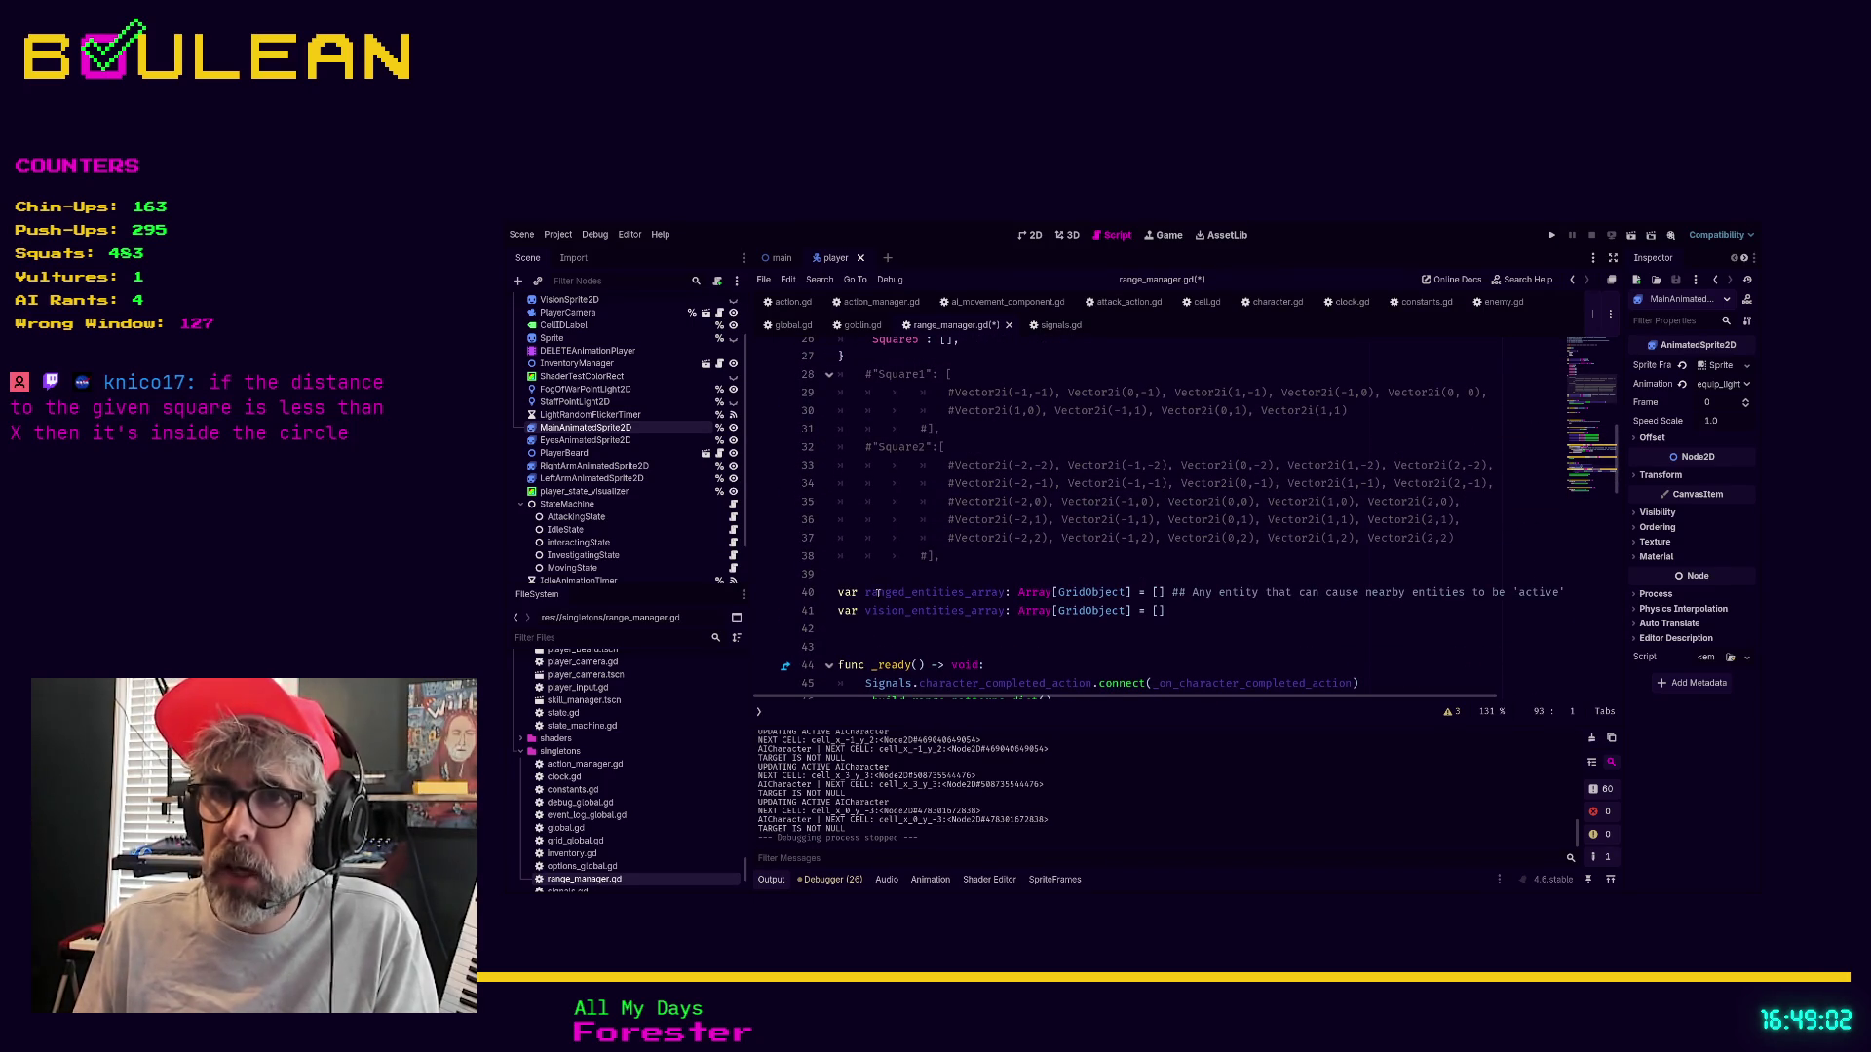
{"action": "scroll", "coordinate": [973, 600], "scroll_direction": "down", "scroll_amount": 1}
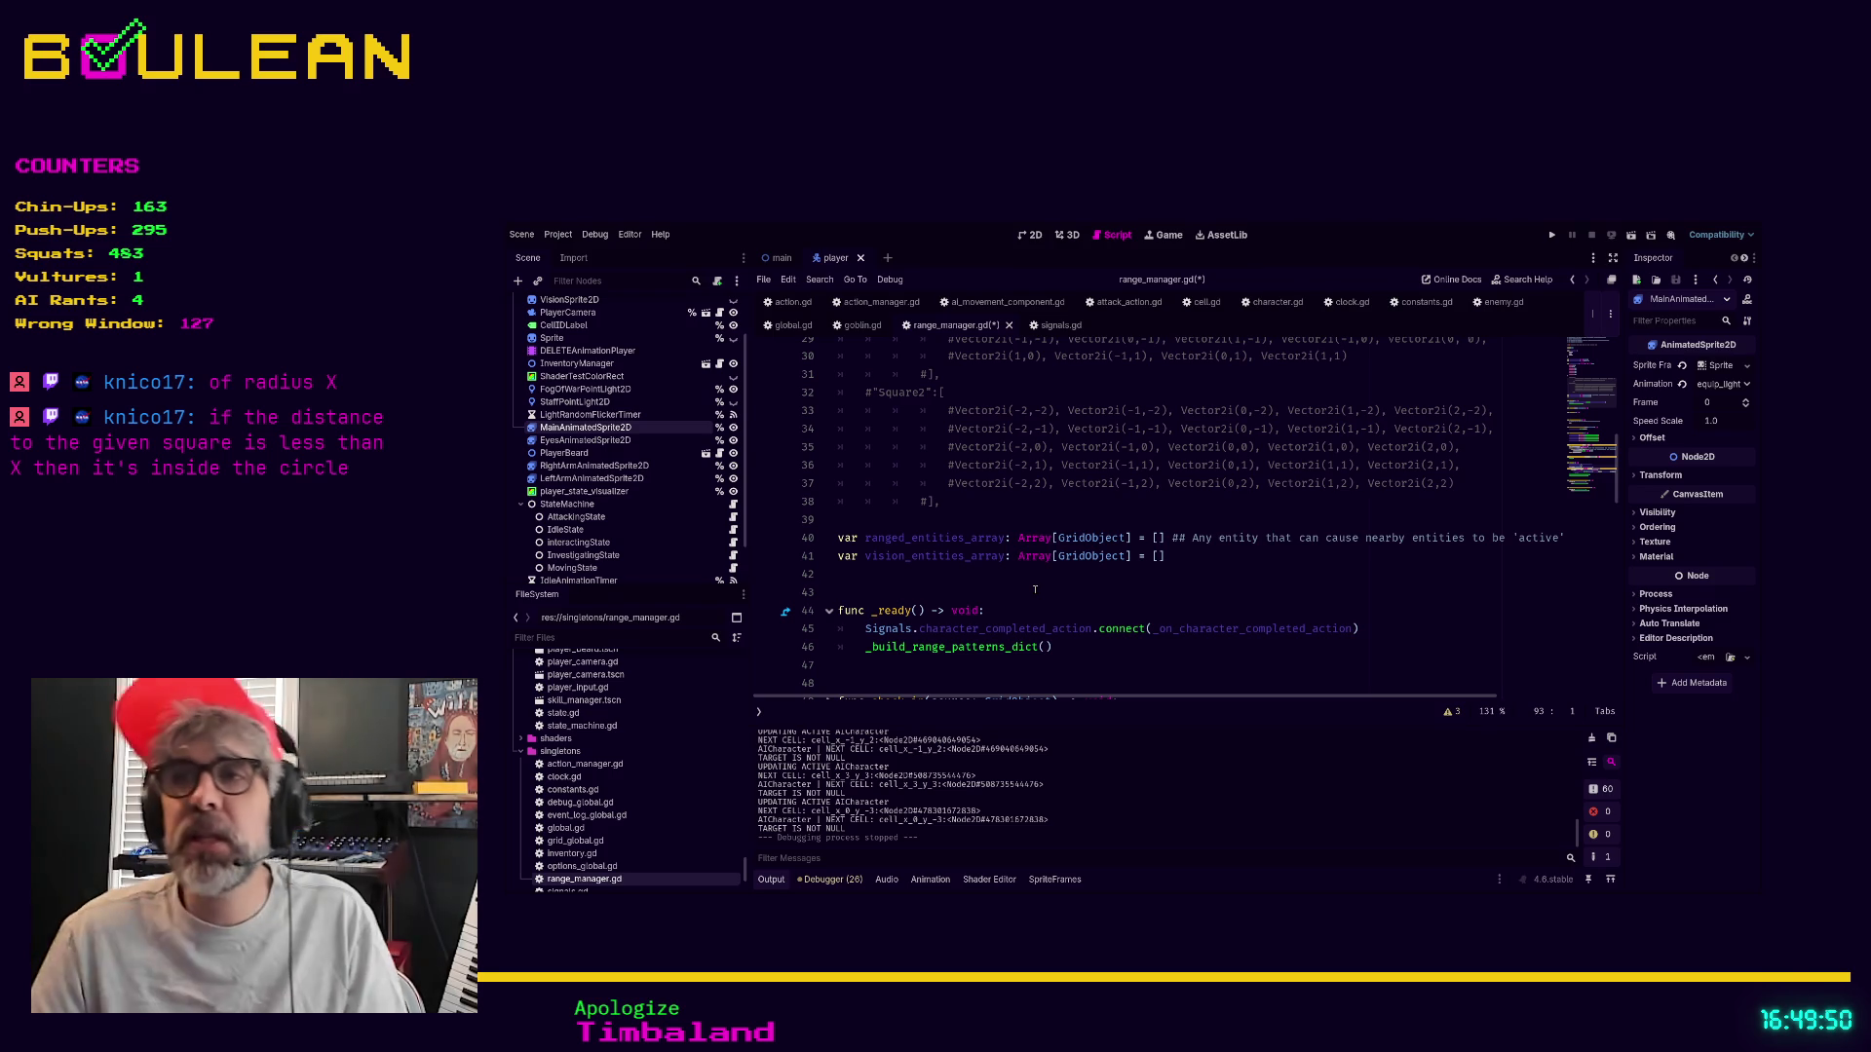
{"action": "scroll", "coordinate": [1070, 561], "scroll_direction": "up", "scroll_amount": 4}
{"action": "scroll", "coordinate": [1070, 561], "scroll_direction": "down", "scroll_amount": 6}
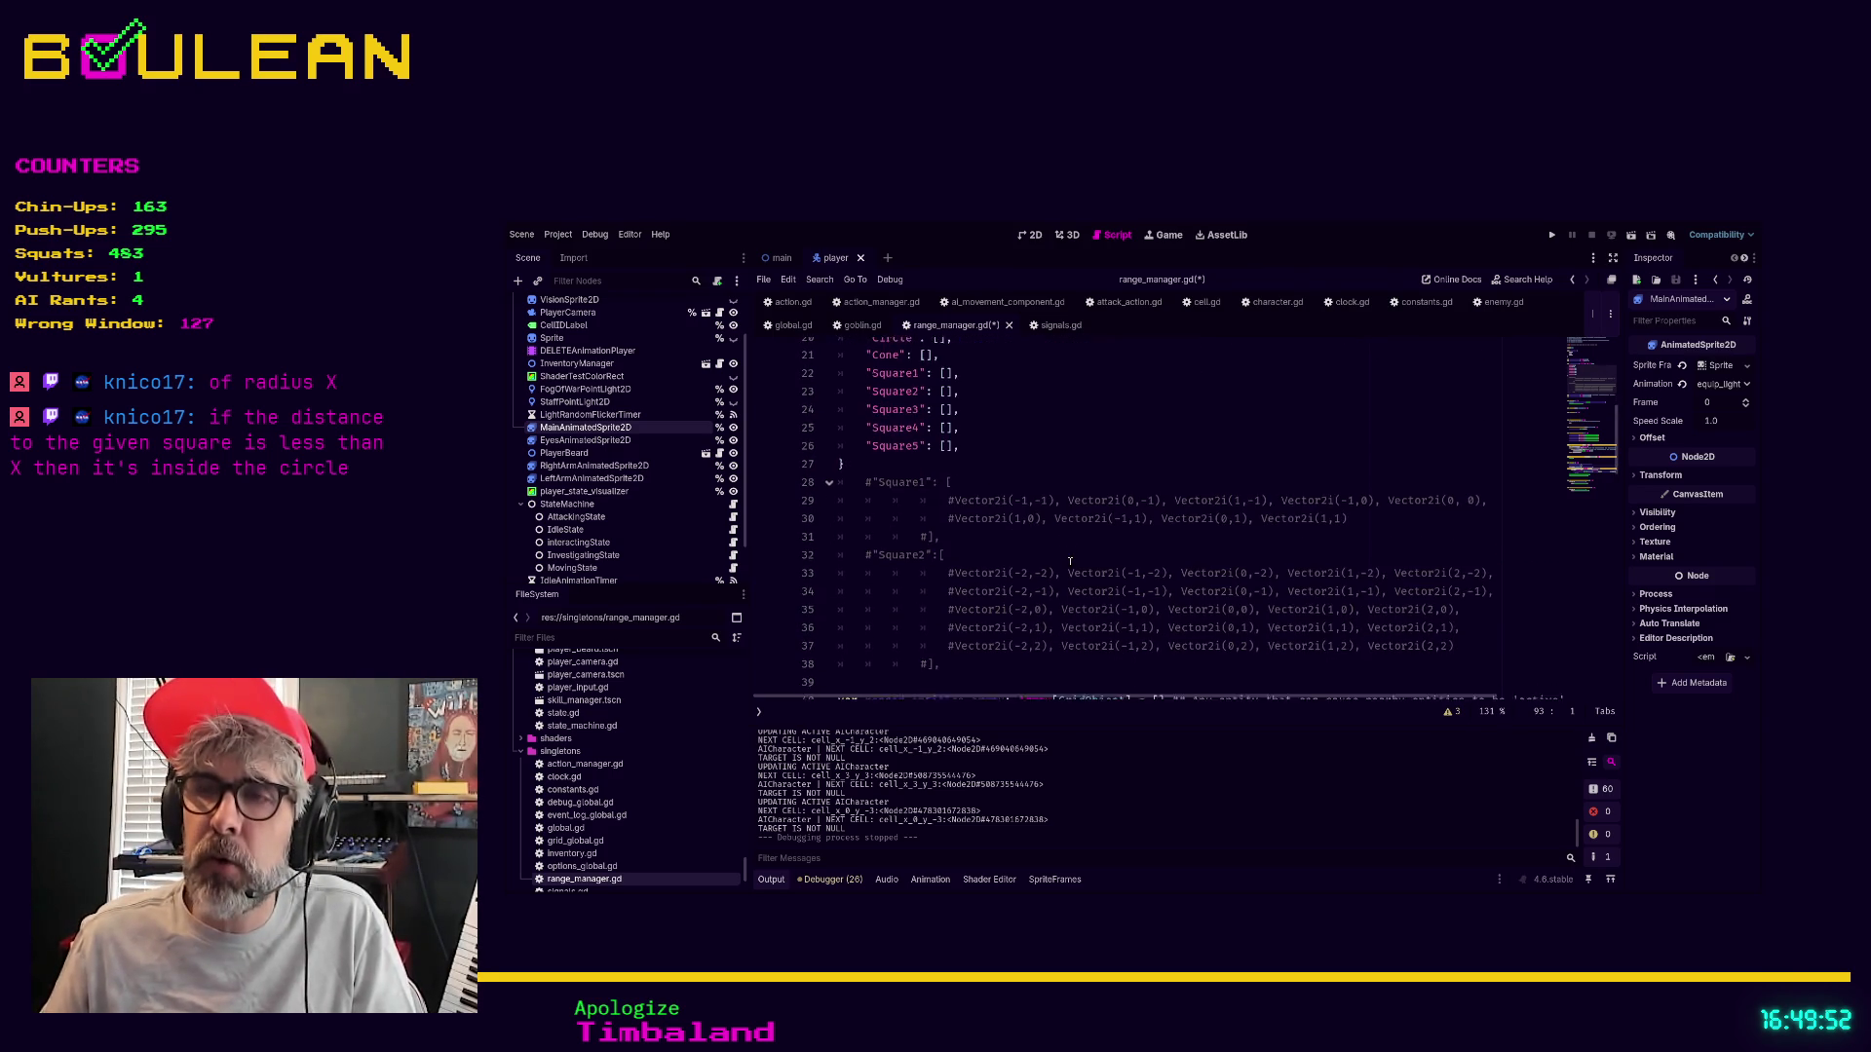
{"action": "left_click", "coordinate": [1053, 594]}
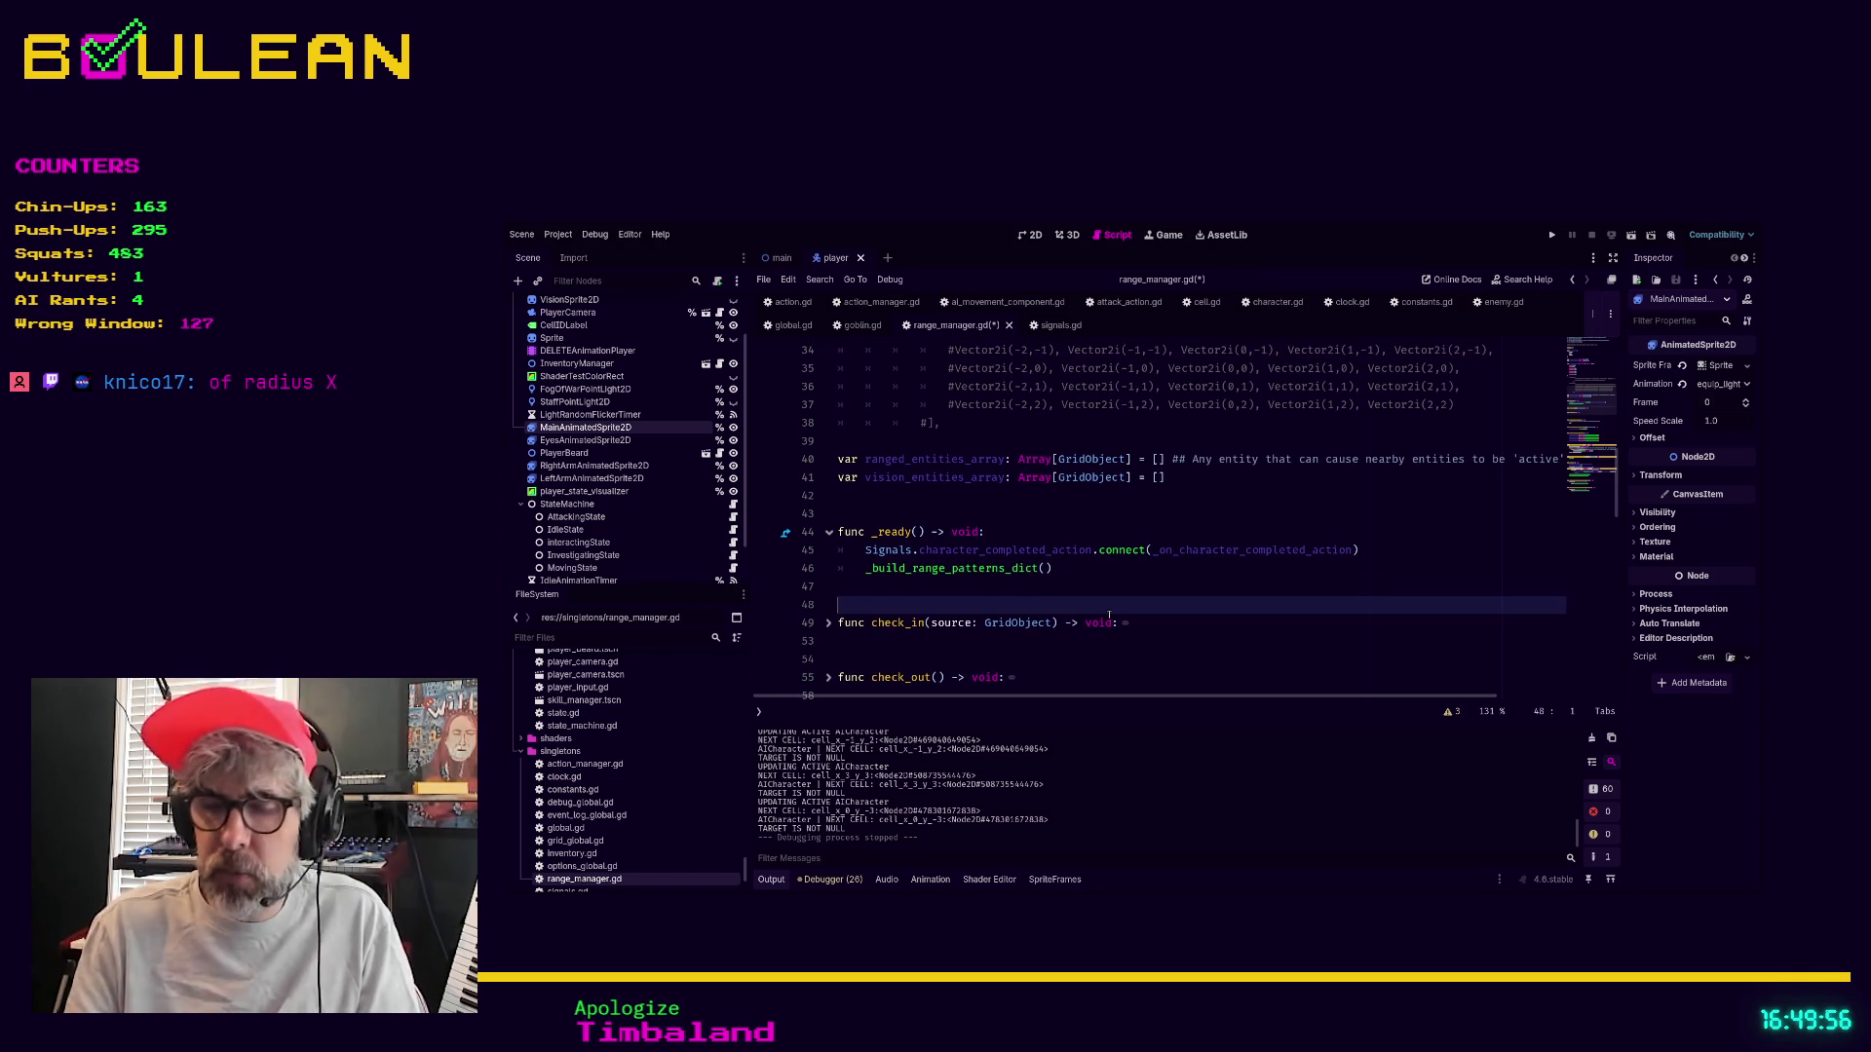
Save range_manager.gd and run the project
{"action": "key", "text": "F5"}
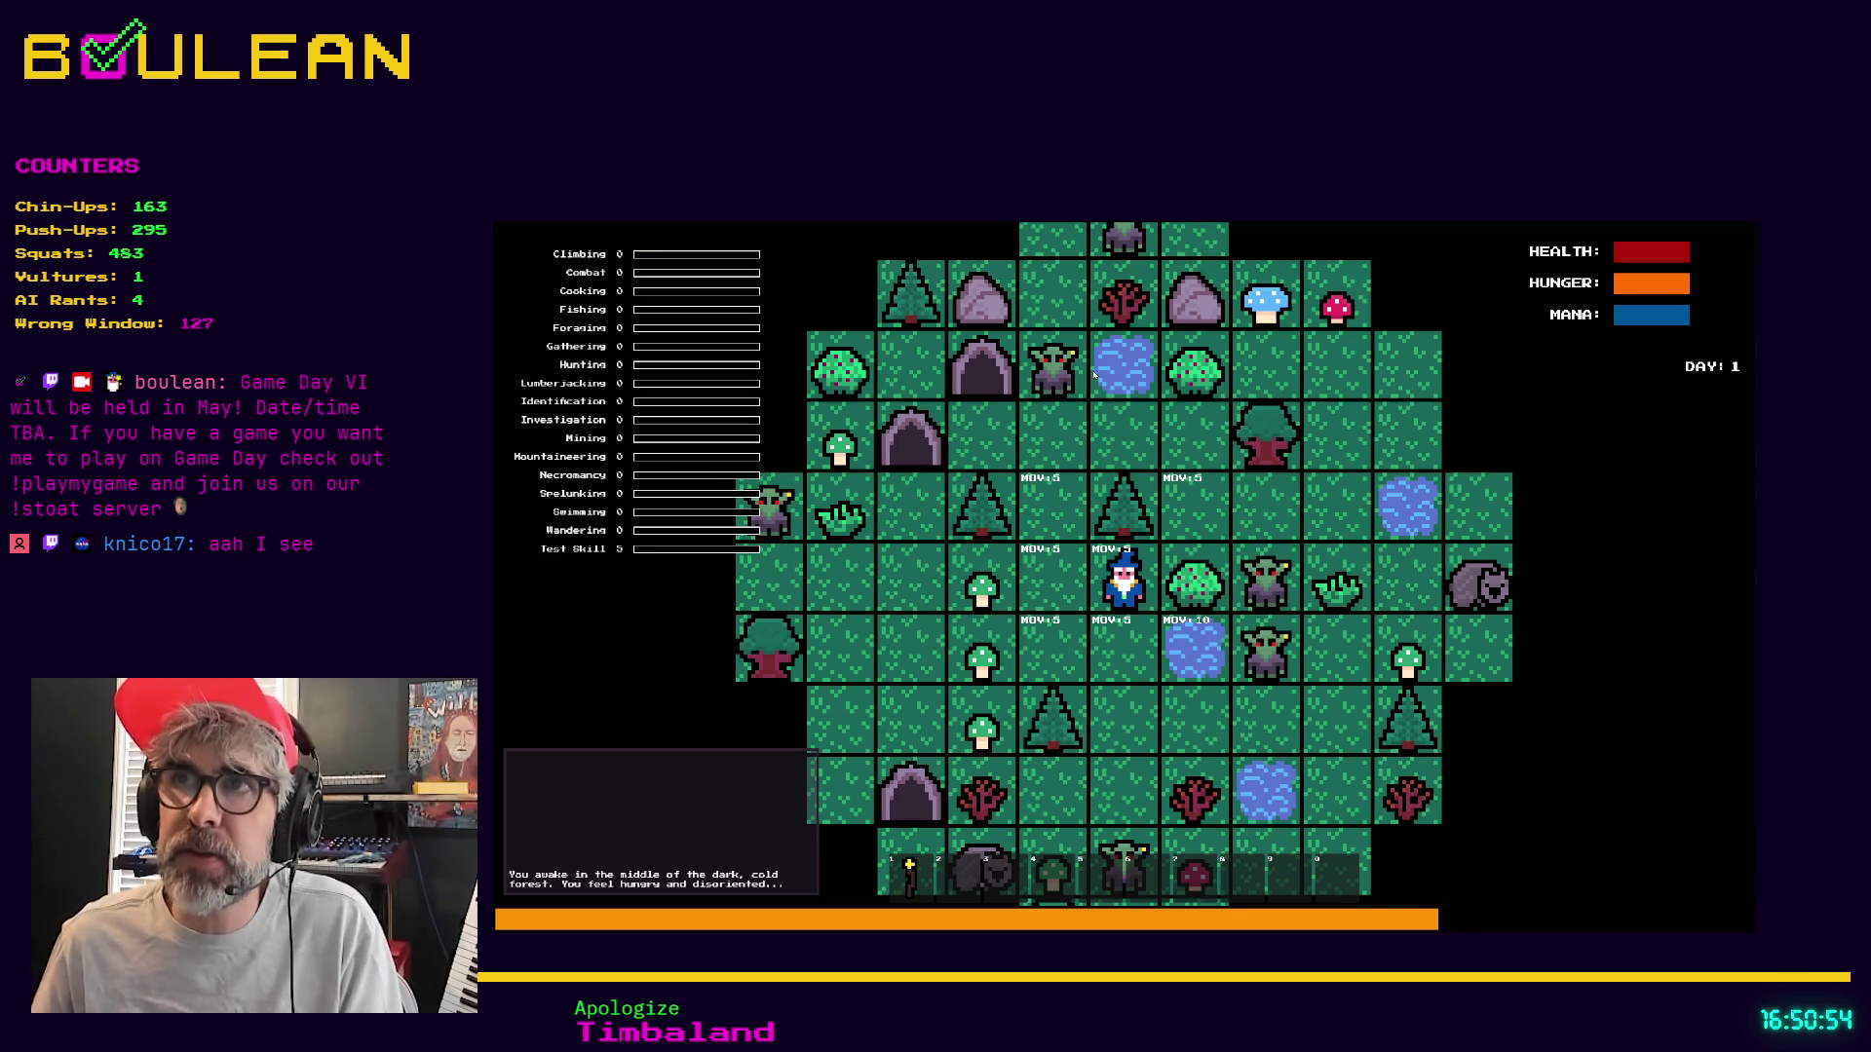
Walk the wizard three tiles left and one right, stop the game, and return below check_out
{"action": "scroll", "coordinate": [1093, 375], "scroll_direction": "down", "scroll_amount": 2}
{"action": "key", "text": "Left"}
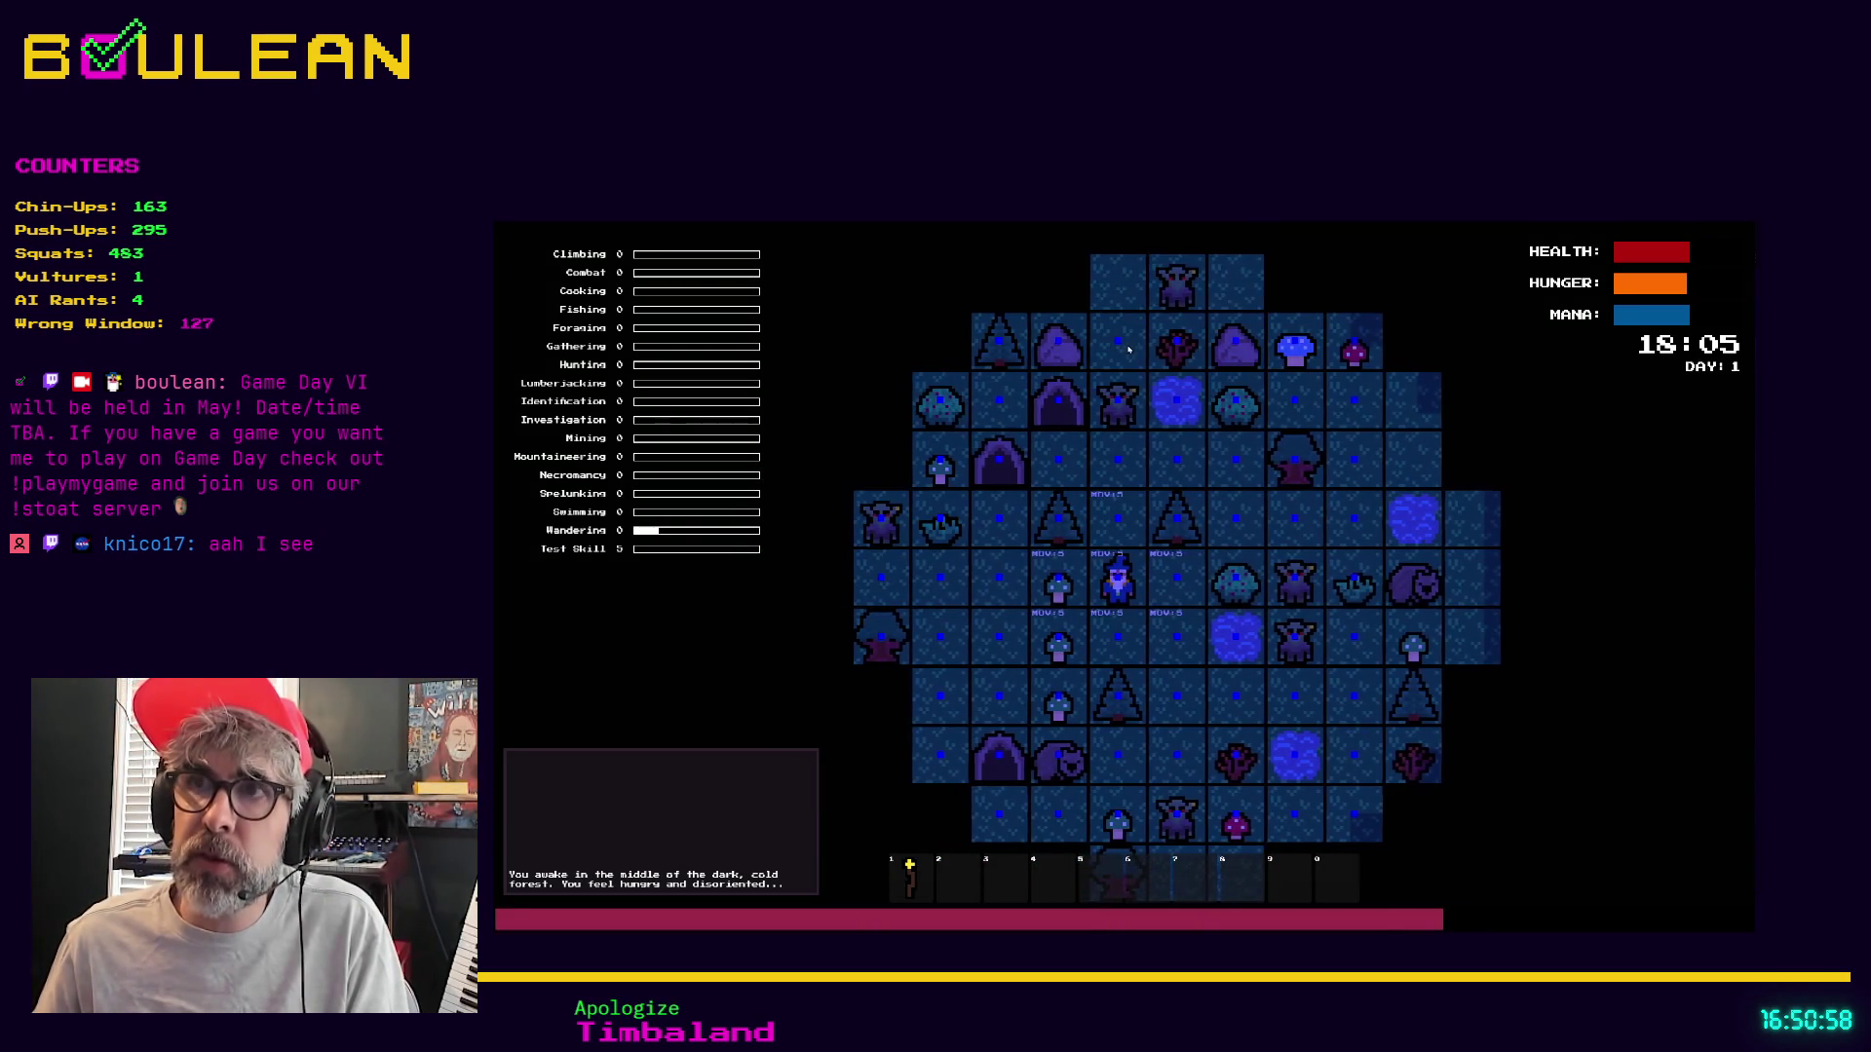
{"action": "key", "text": "Left"}
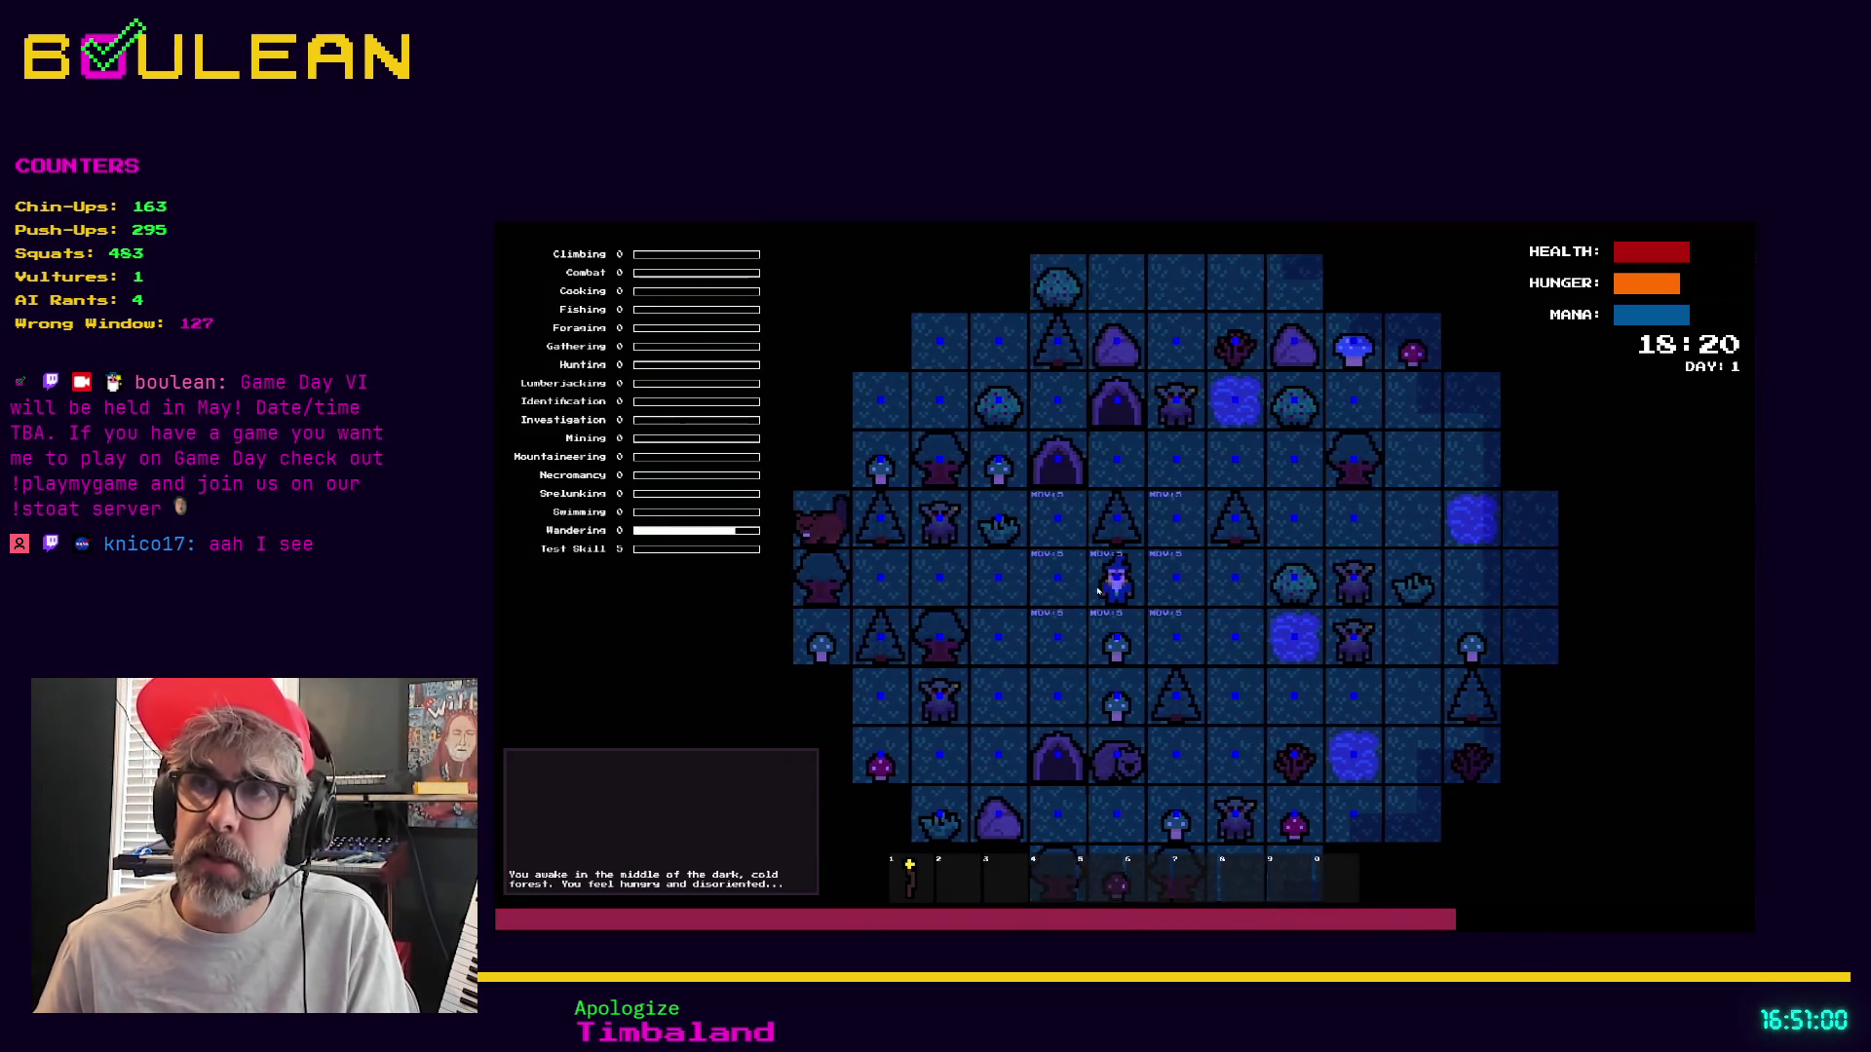
{"action": "key", "text": "Left"}
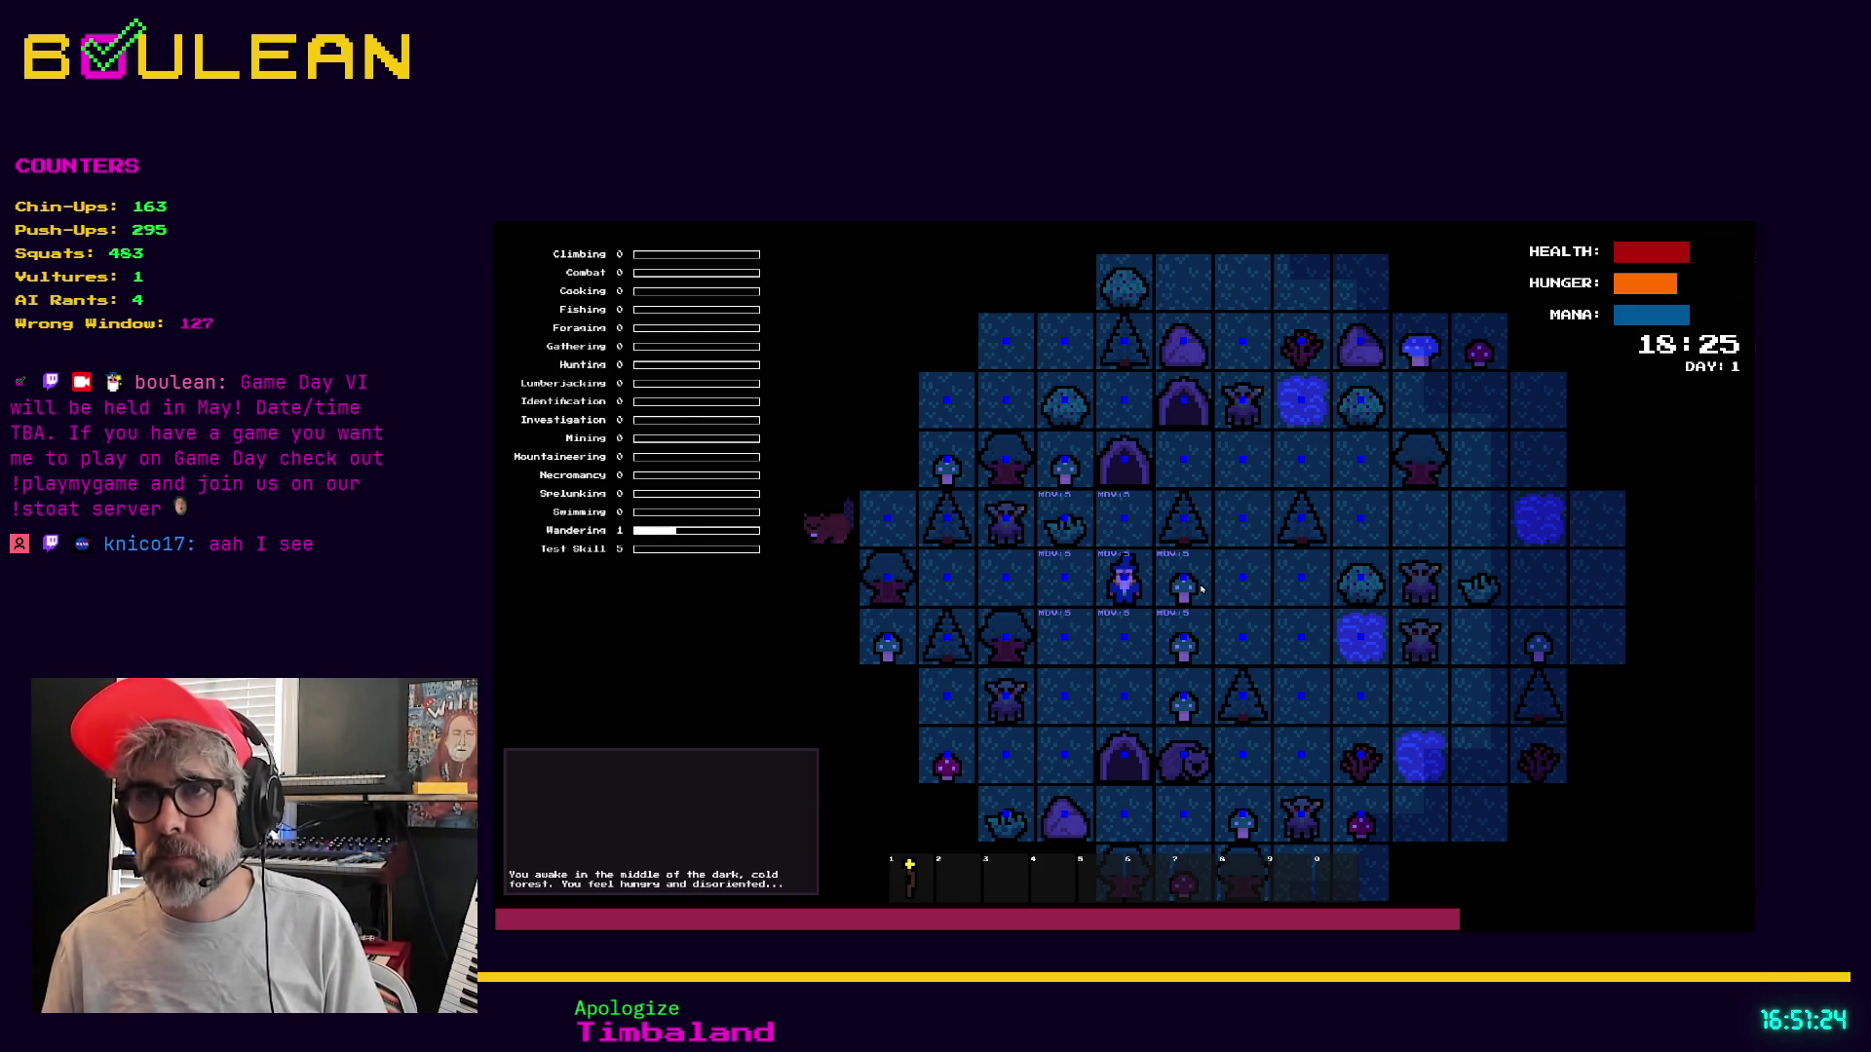
{"action": "left_click", "coordinate": [1201, 589]}
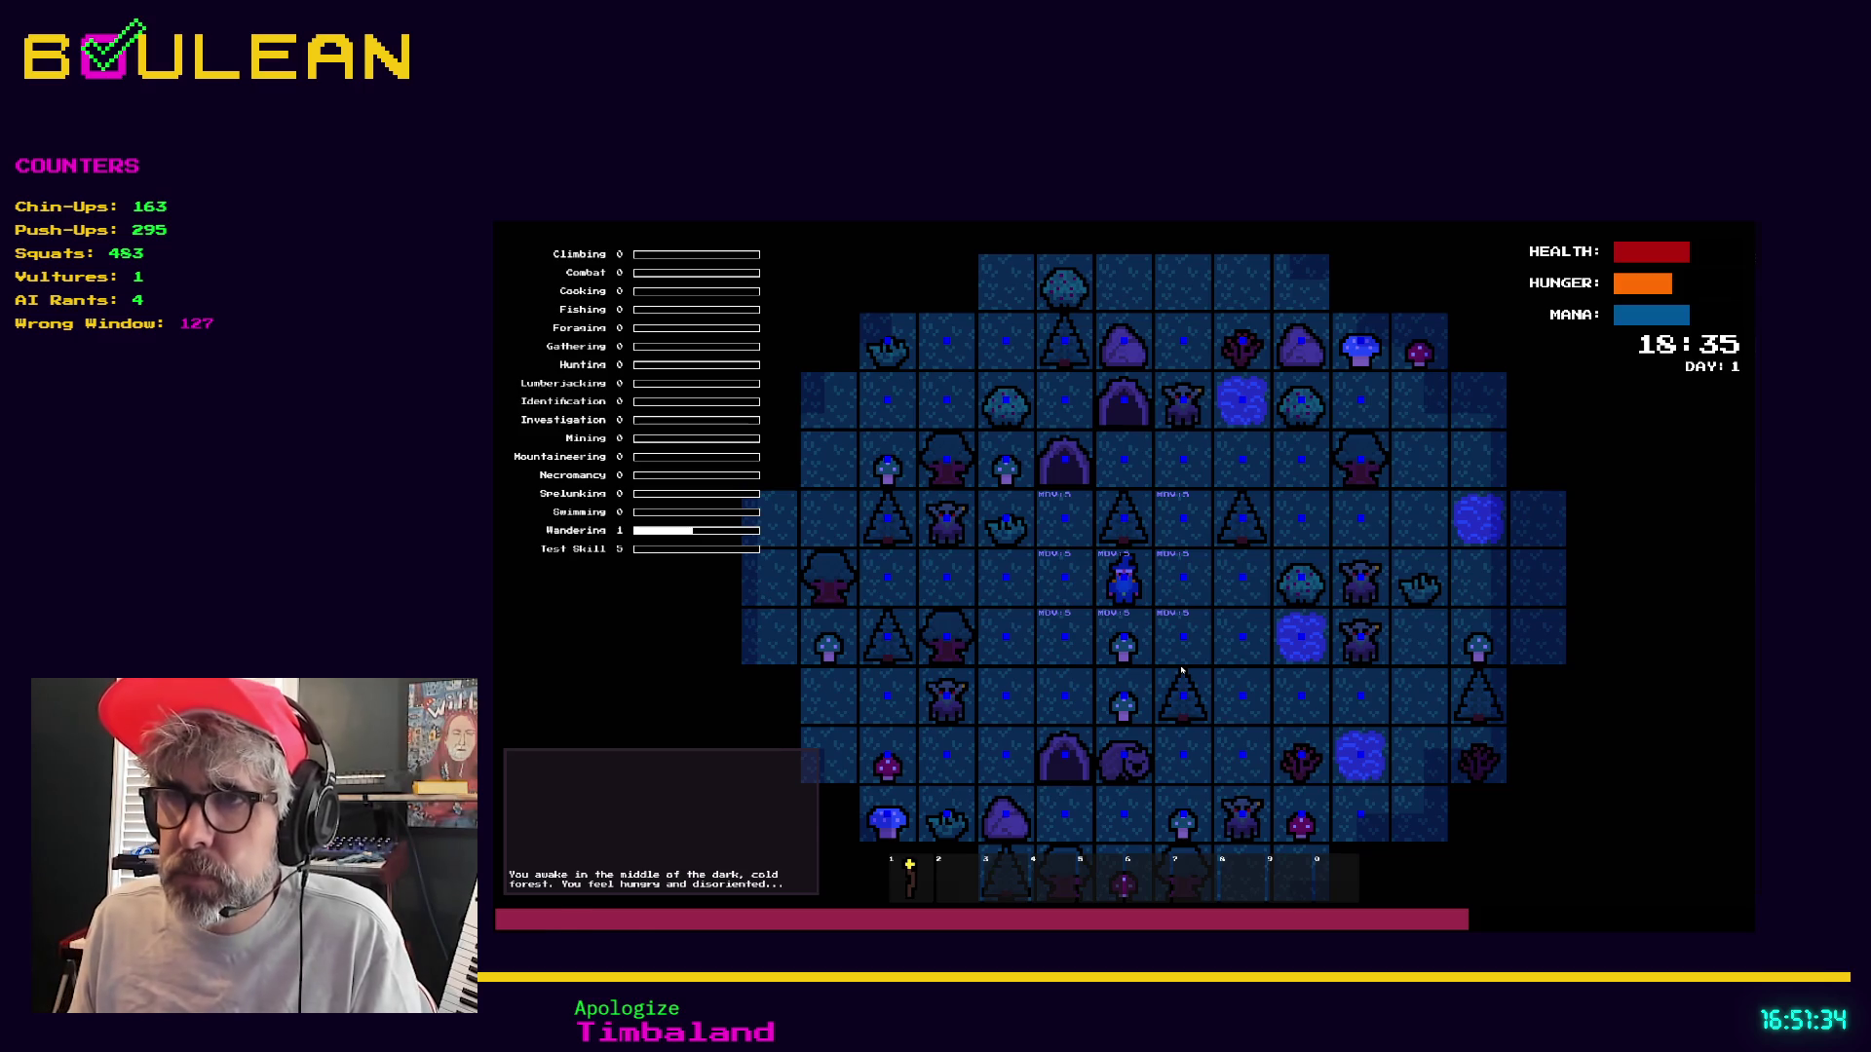
{"action": "key", "text": "F8"}
{"action": "scroll", "coordinate": [1063, 628], "scroll_direction": "down", "scroll_amount": 2}
{"action": "left_click", "coordinate": [924, 568]}
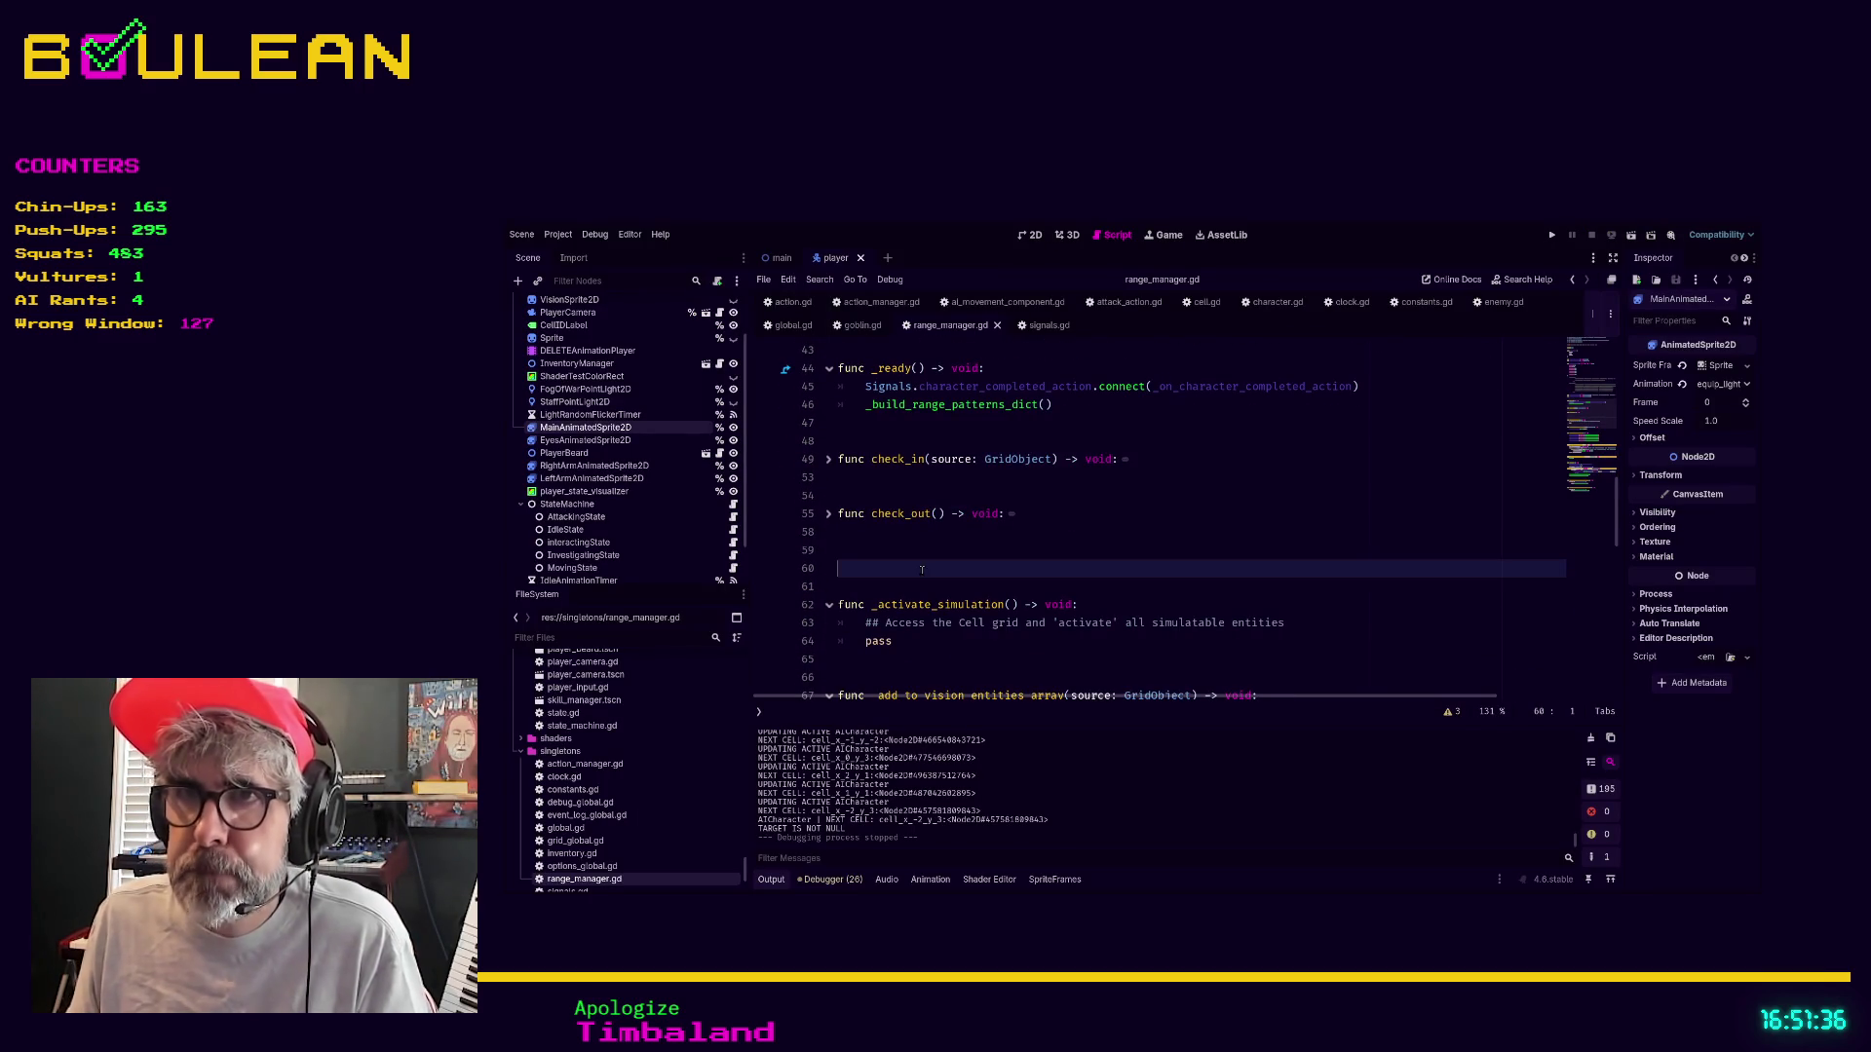
Move through range_manager.gd to the pattern function and save the script
{"action": "key", "text": "Up"}
{"action": "key", "text": "Up"}
{"action": "key", "text": "Down"}
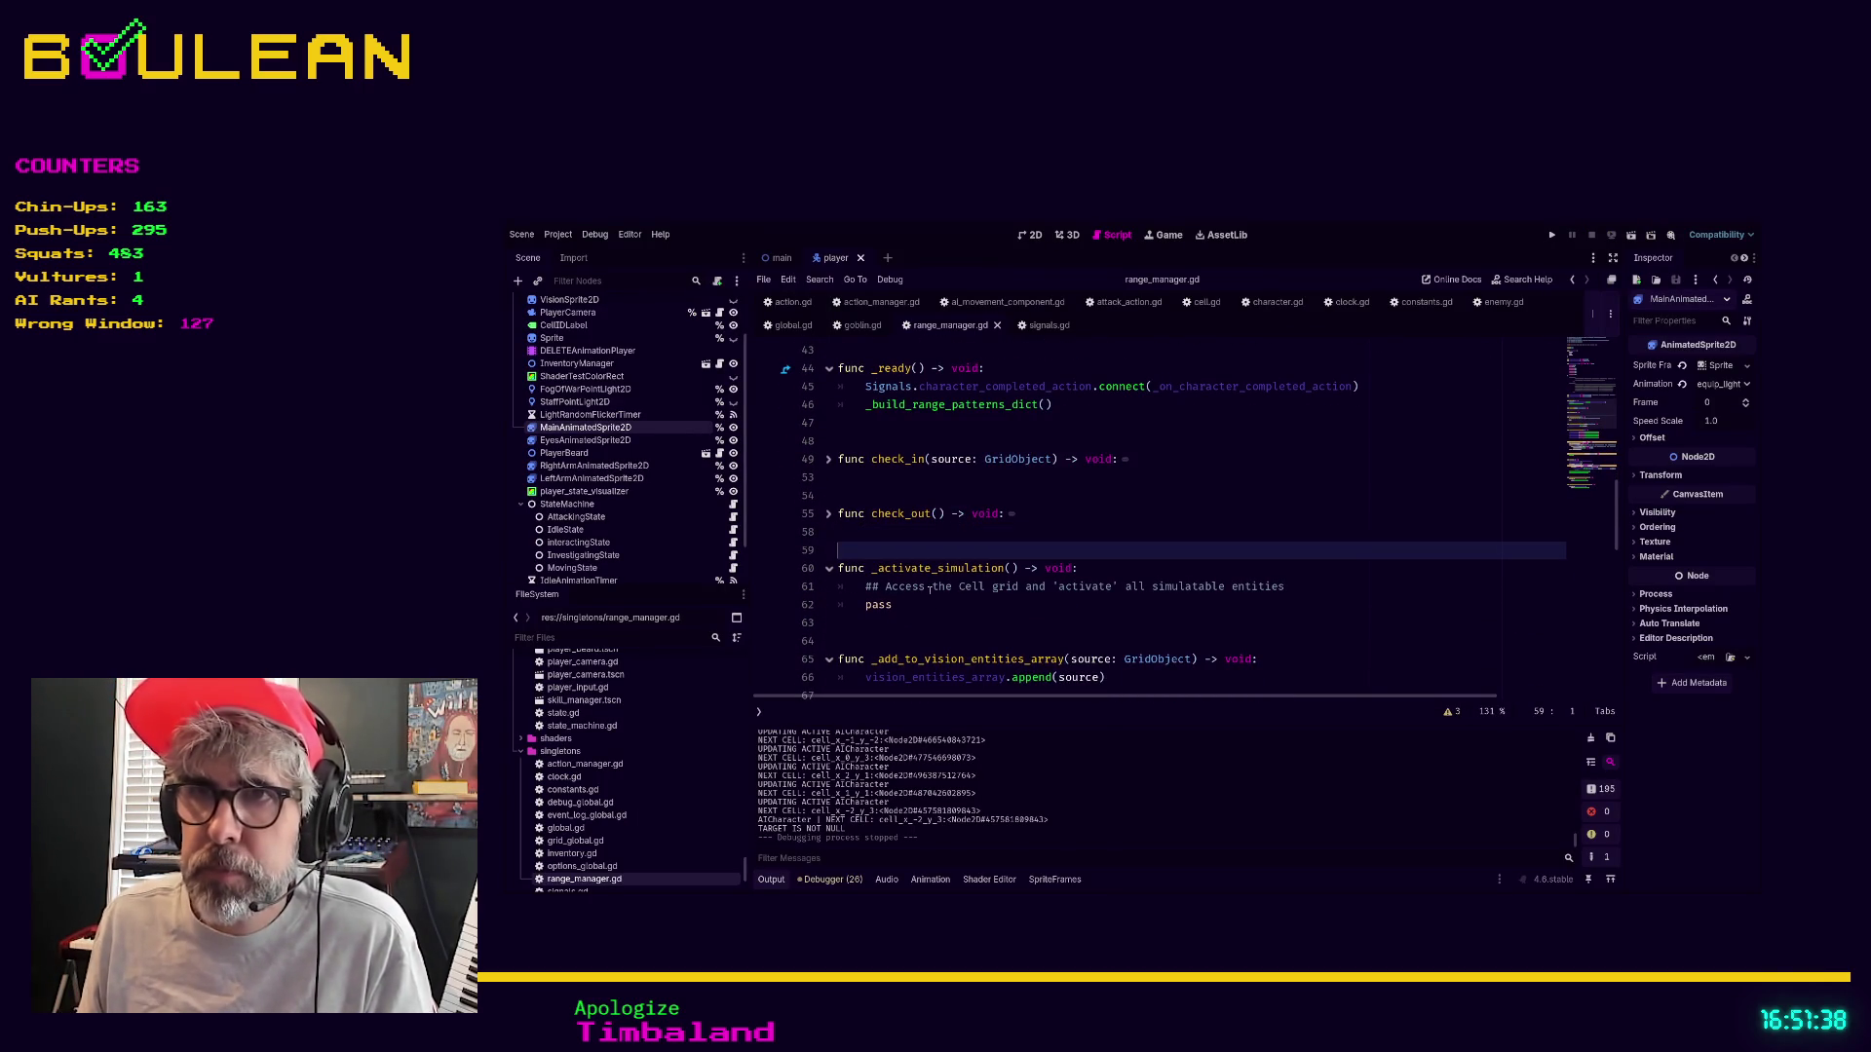
{"action": "left_click", "coordinate": [895, 643]}
{"action": "scroll", "coordinate": [933, 611], "scroll_direction": "down", "scroll_amount": 8}
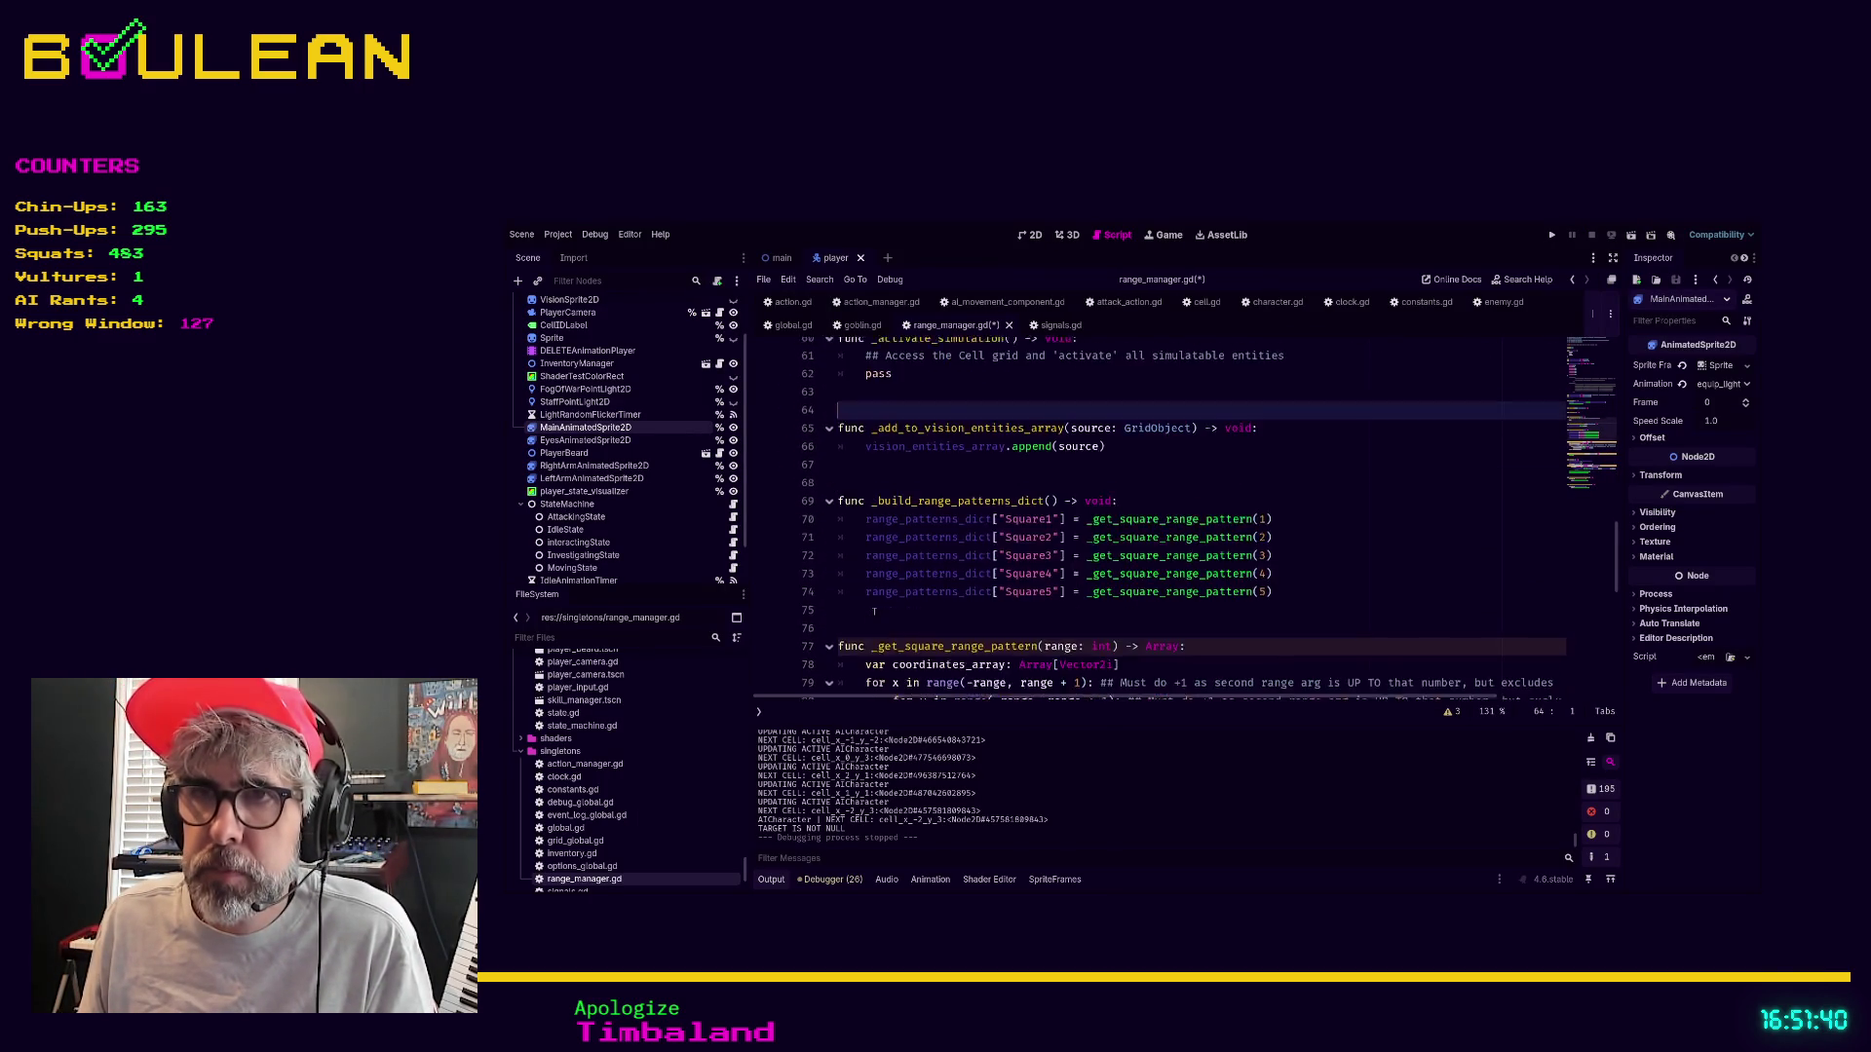
{"action": "left_click", "coordinate": [917, 497]}
{"action": "left_click", "coordinate": [885, 657]}
{"action": "key", "text": "ctrl+s"}
Unfold the check_in function and review its has_vision check
{"action": "scroll", "coordinate": [1135, 546], "scroll_direction": "up", "scroll_amount": 10}
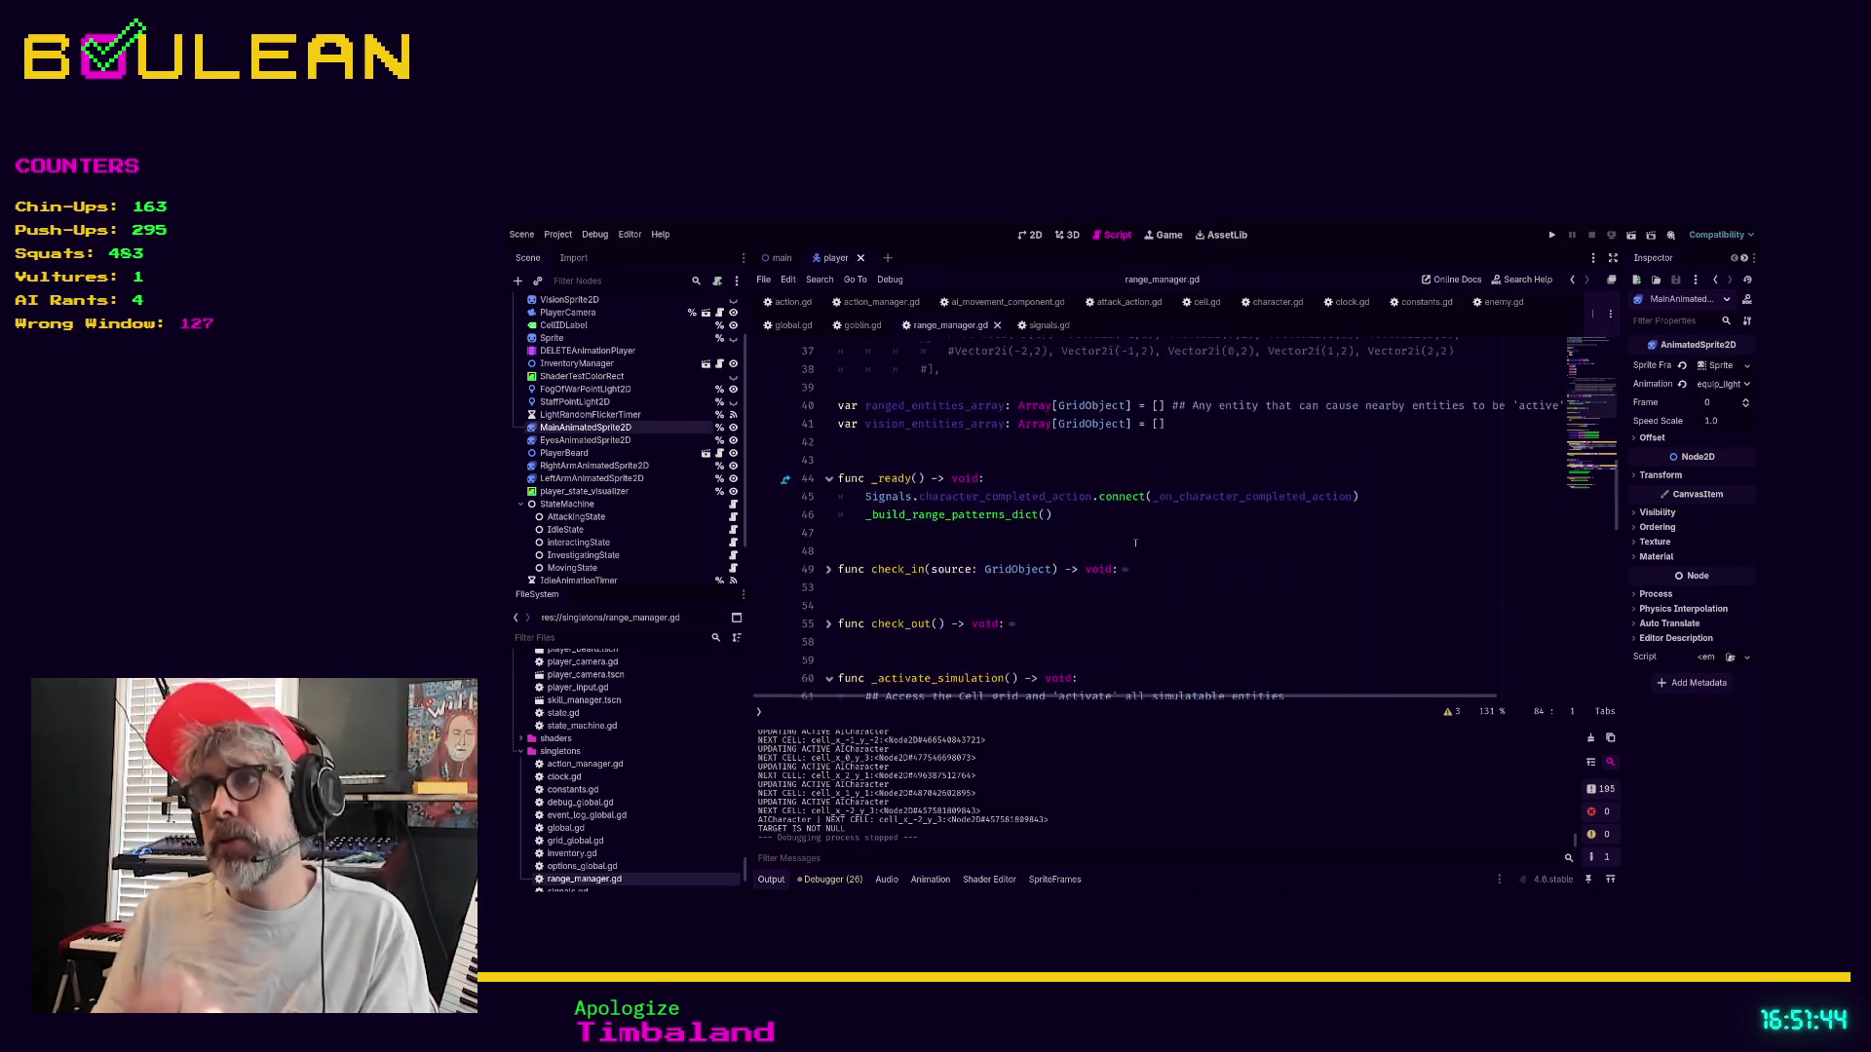
{"action": "scroll", "coordinate": [1135, 545], "scroll_direction": "up", "scroll_amount": 12}
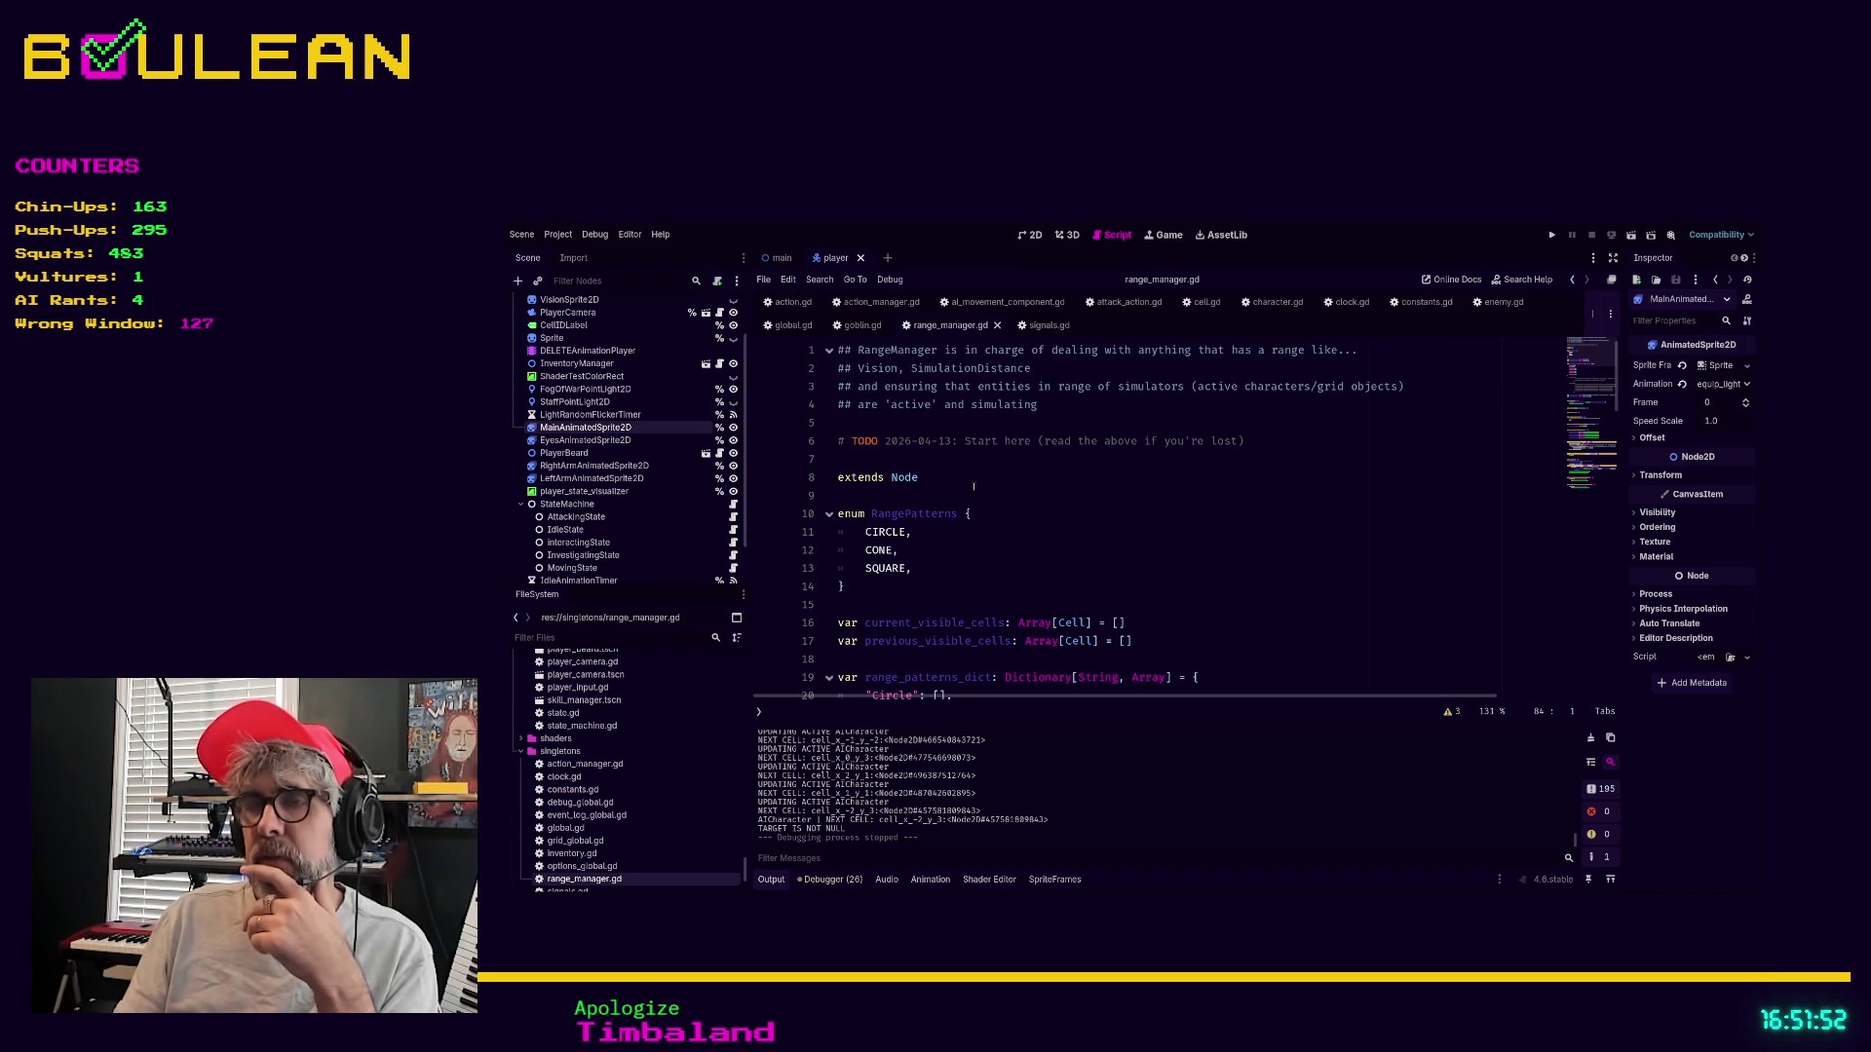
{"action": "scroll", "coordinate": [974, 484], "scroll_direction": "down", "scroll_amount": 5}
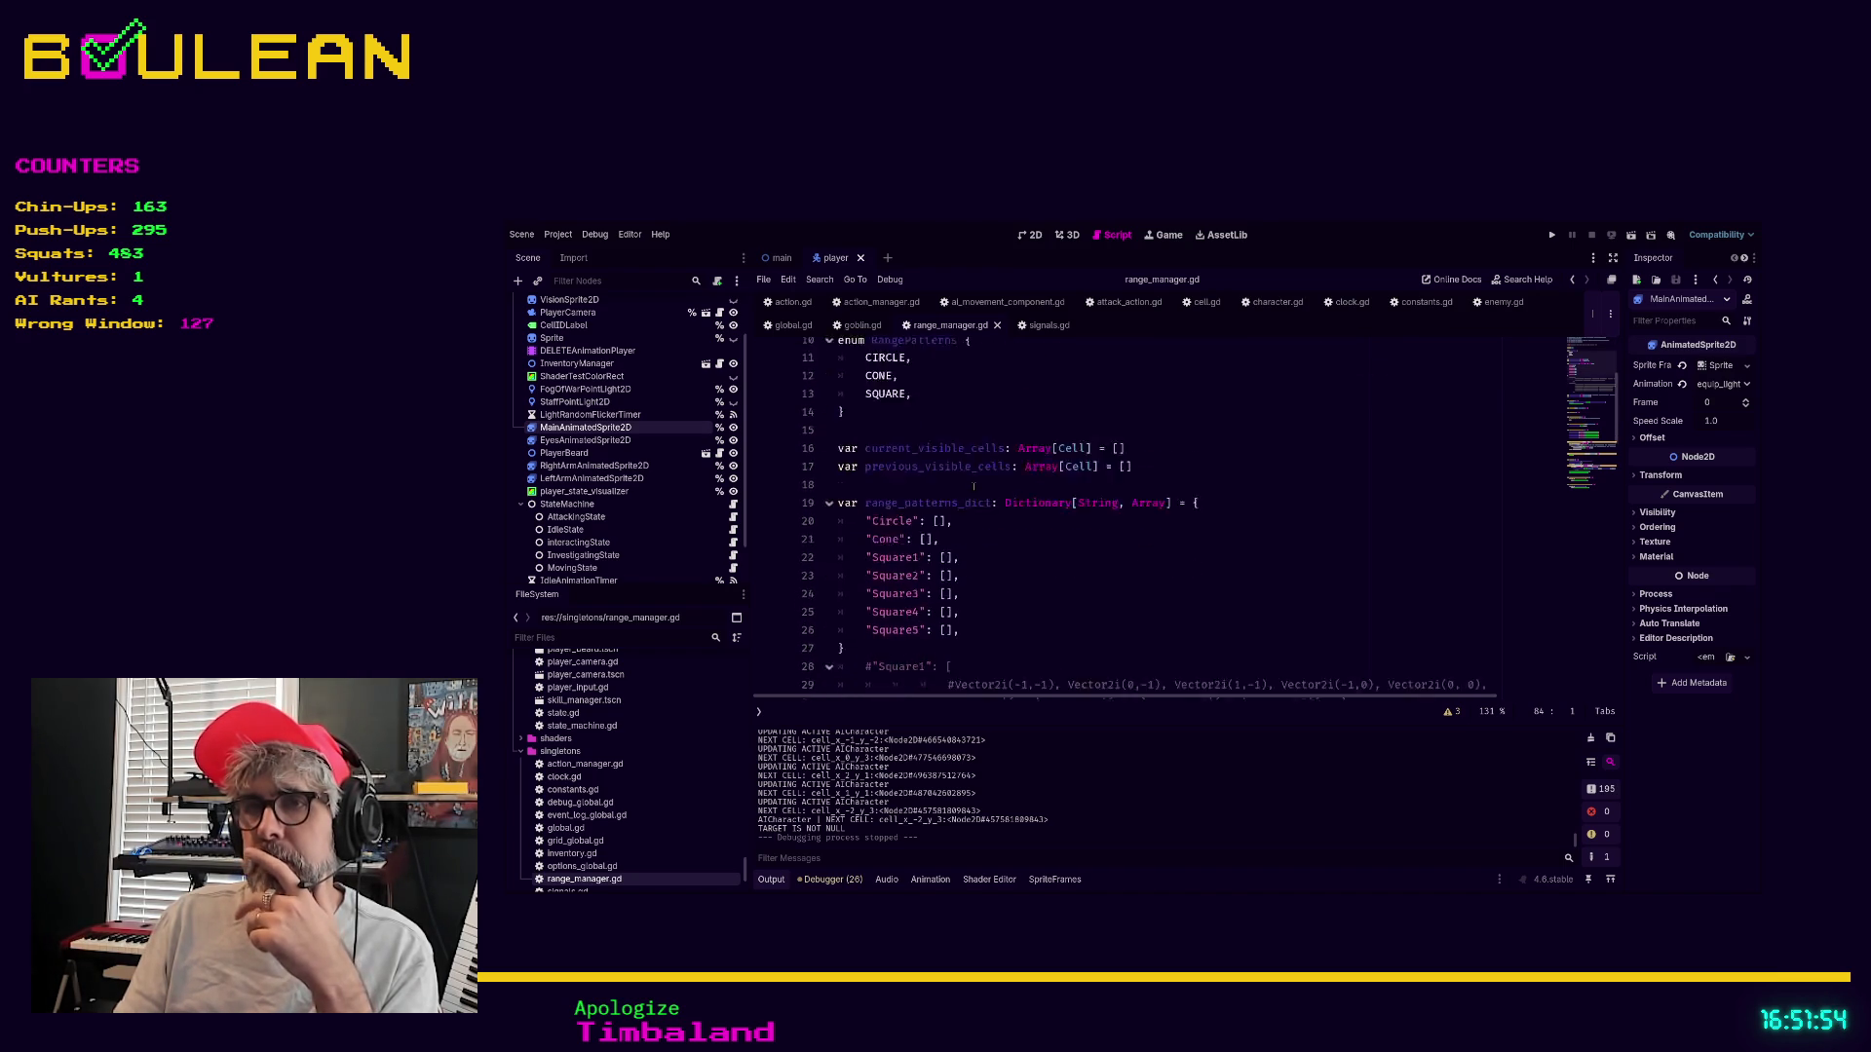
{"action": "scroll", "coordinate": [973, 485], "scroll_direction": "down", "scroll_amount": 4}
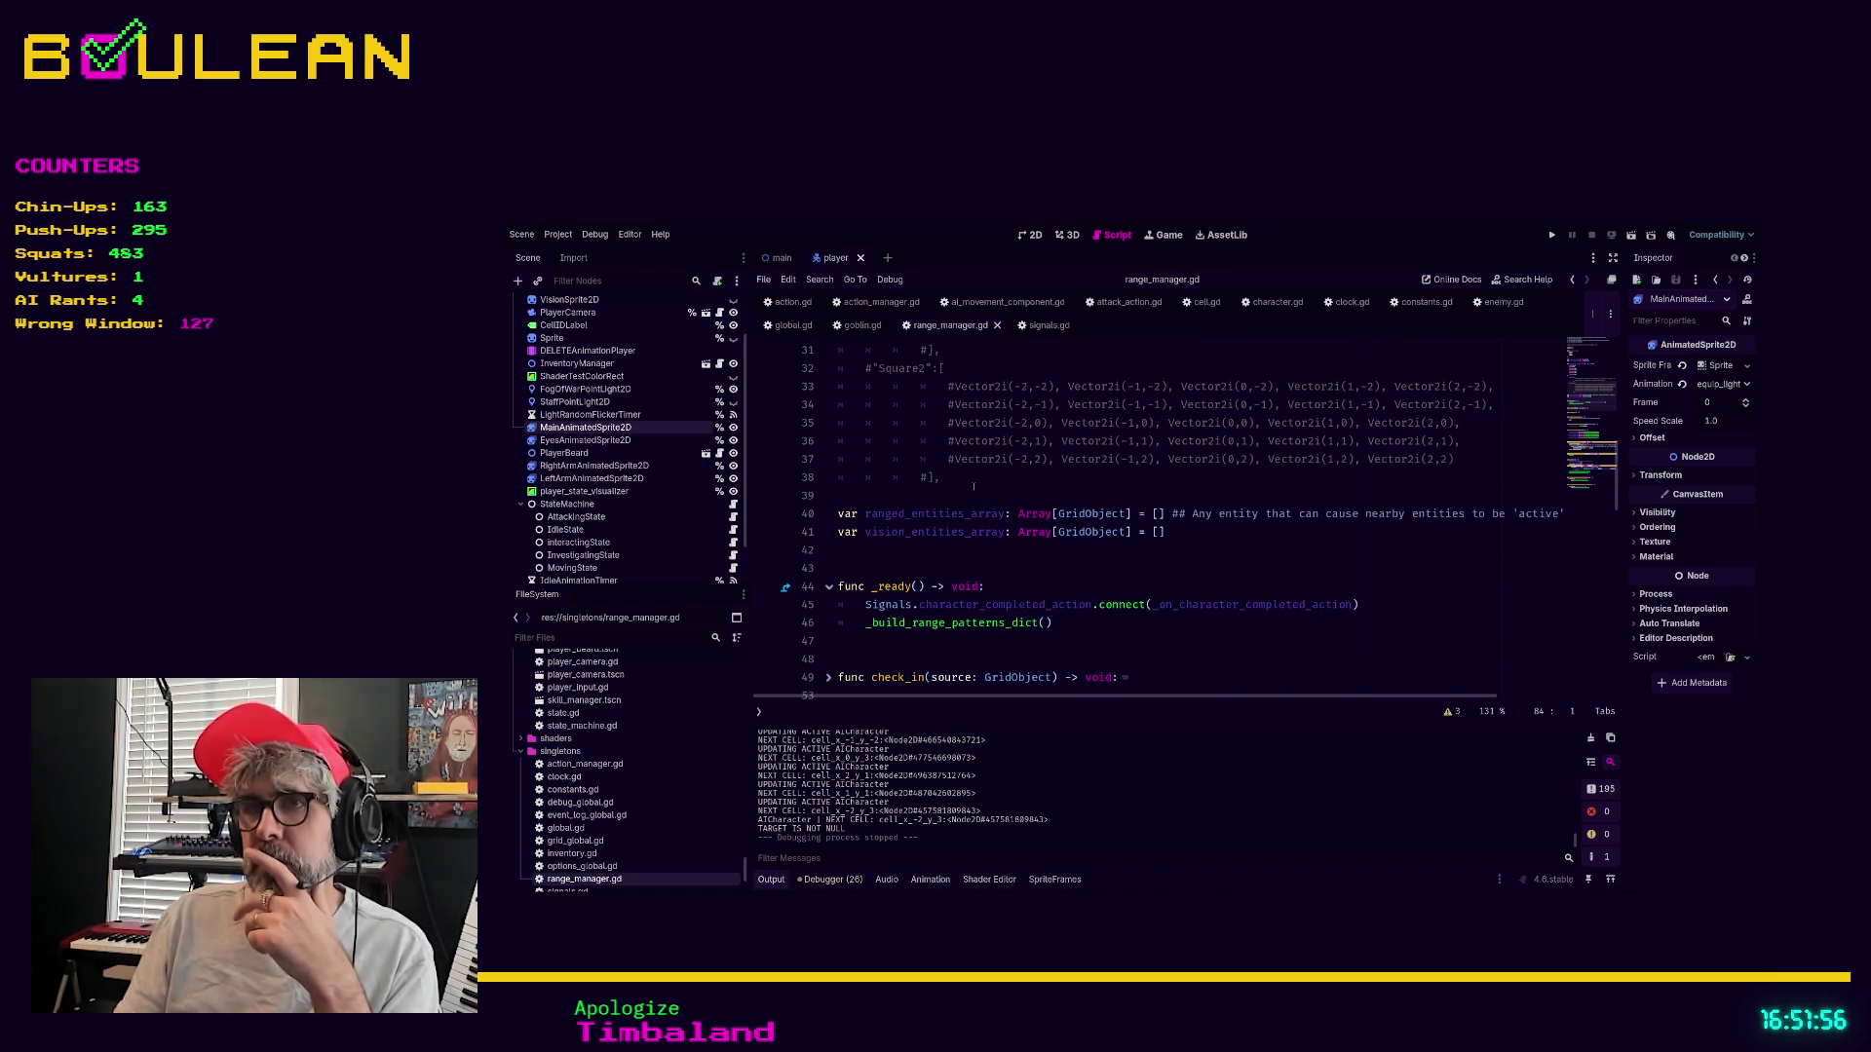
{"action": "scroll", "coordinate": [973, 485], "scroll_direction": "down", "scroll_amount": 2}
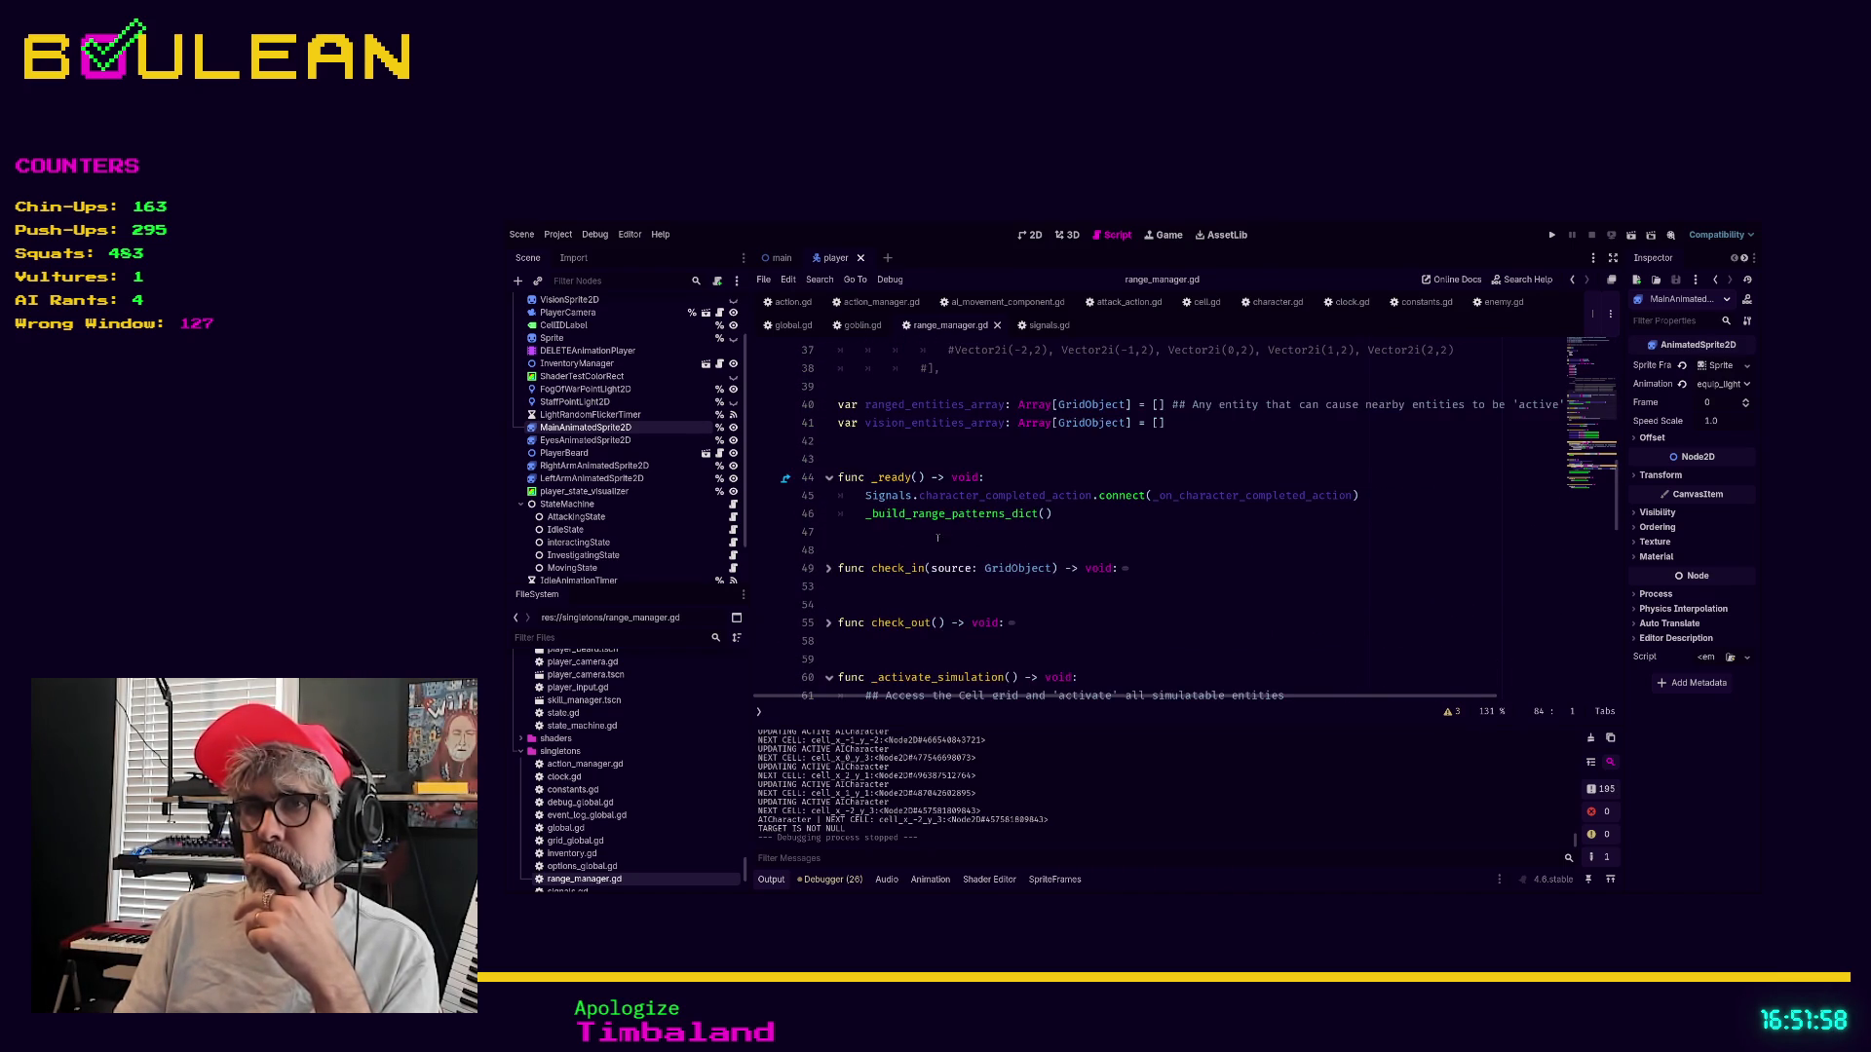
{"action": "left_click", "coordinate": [825, 570]}
{"action": "scroll", "coordinate": [1056, 563], "scroll_direction": "down", "scroll_amount": 1}
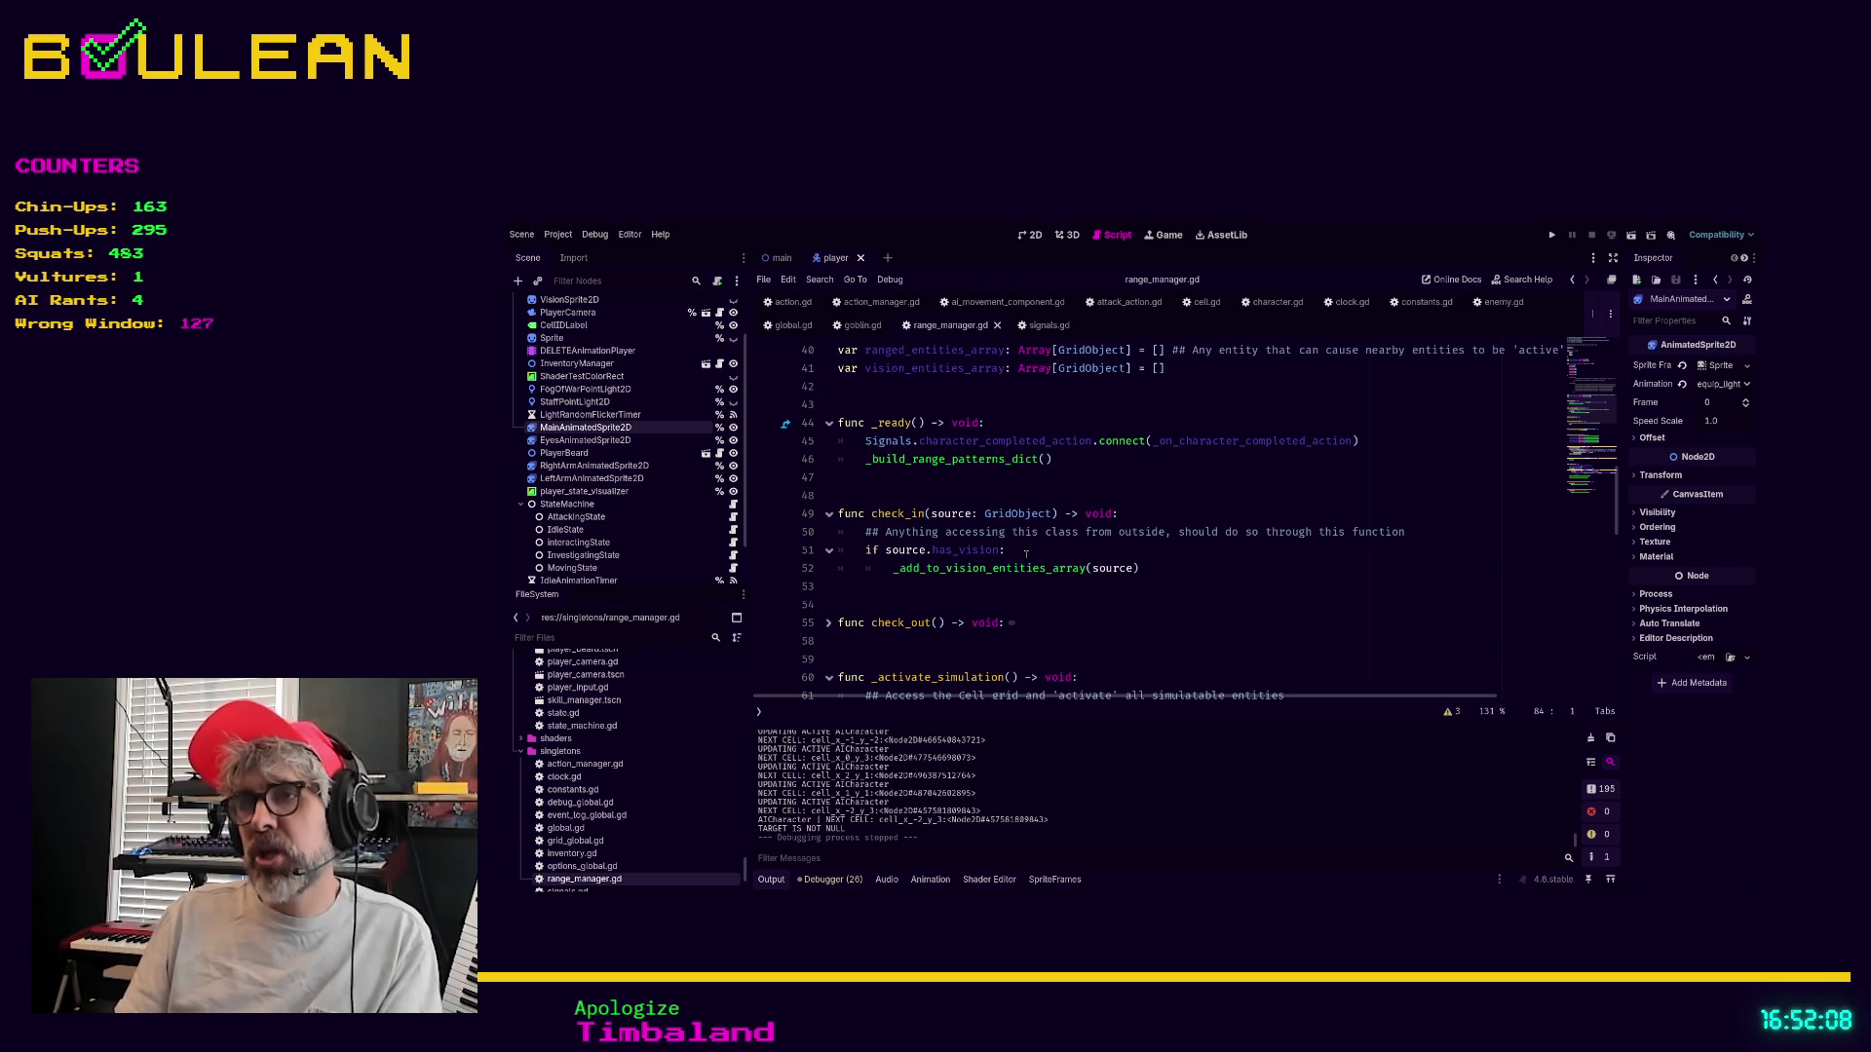
{"action": "key", "text": "alt+Left"}
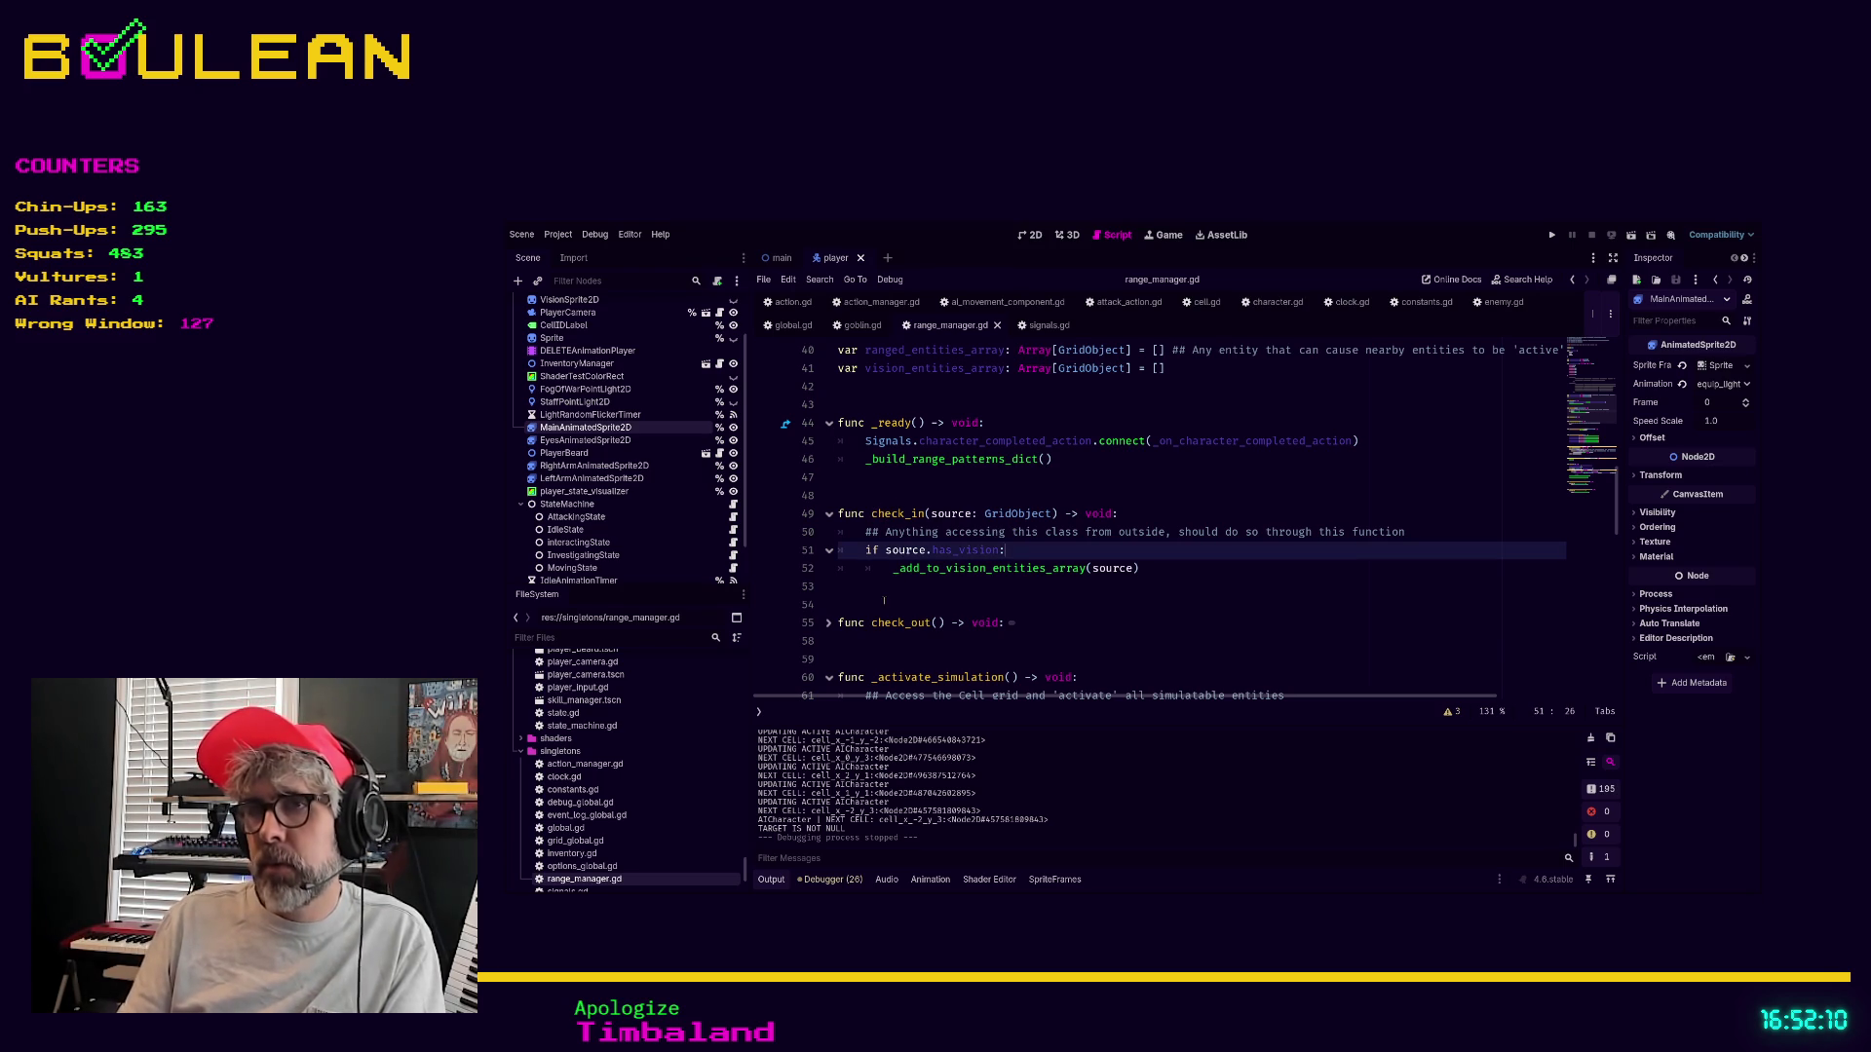
{"action": "key", "text": "Down"}
{"action": "key", "text": "Down"}
{"action": "key", "text": "Down"}
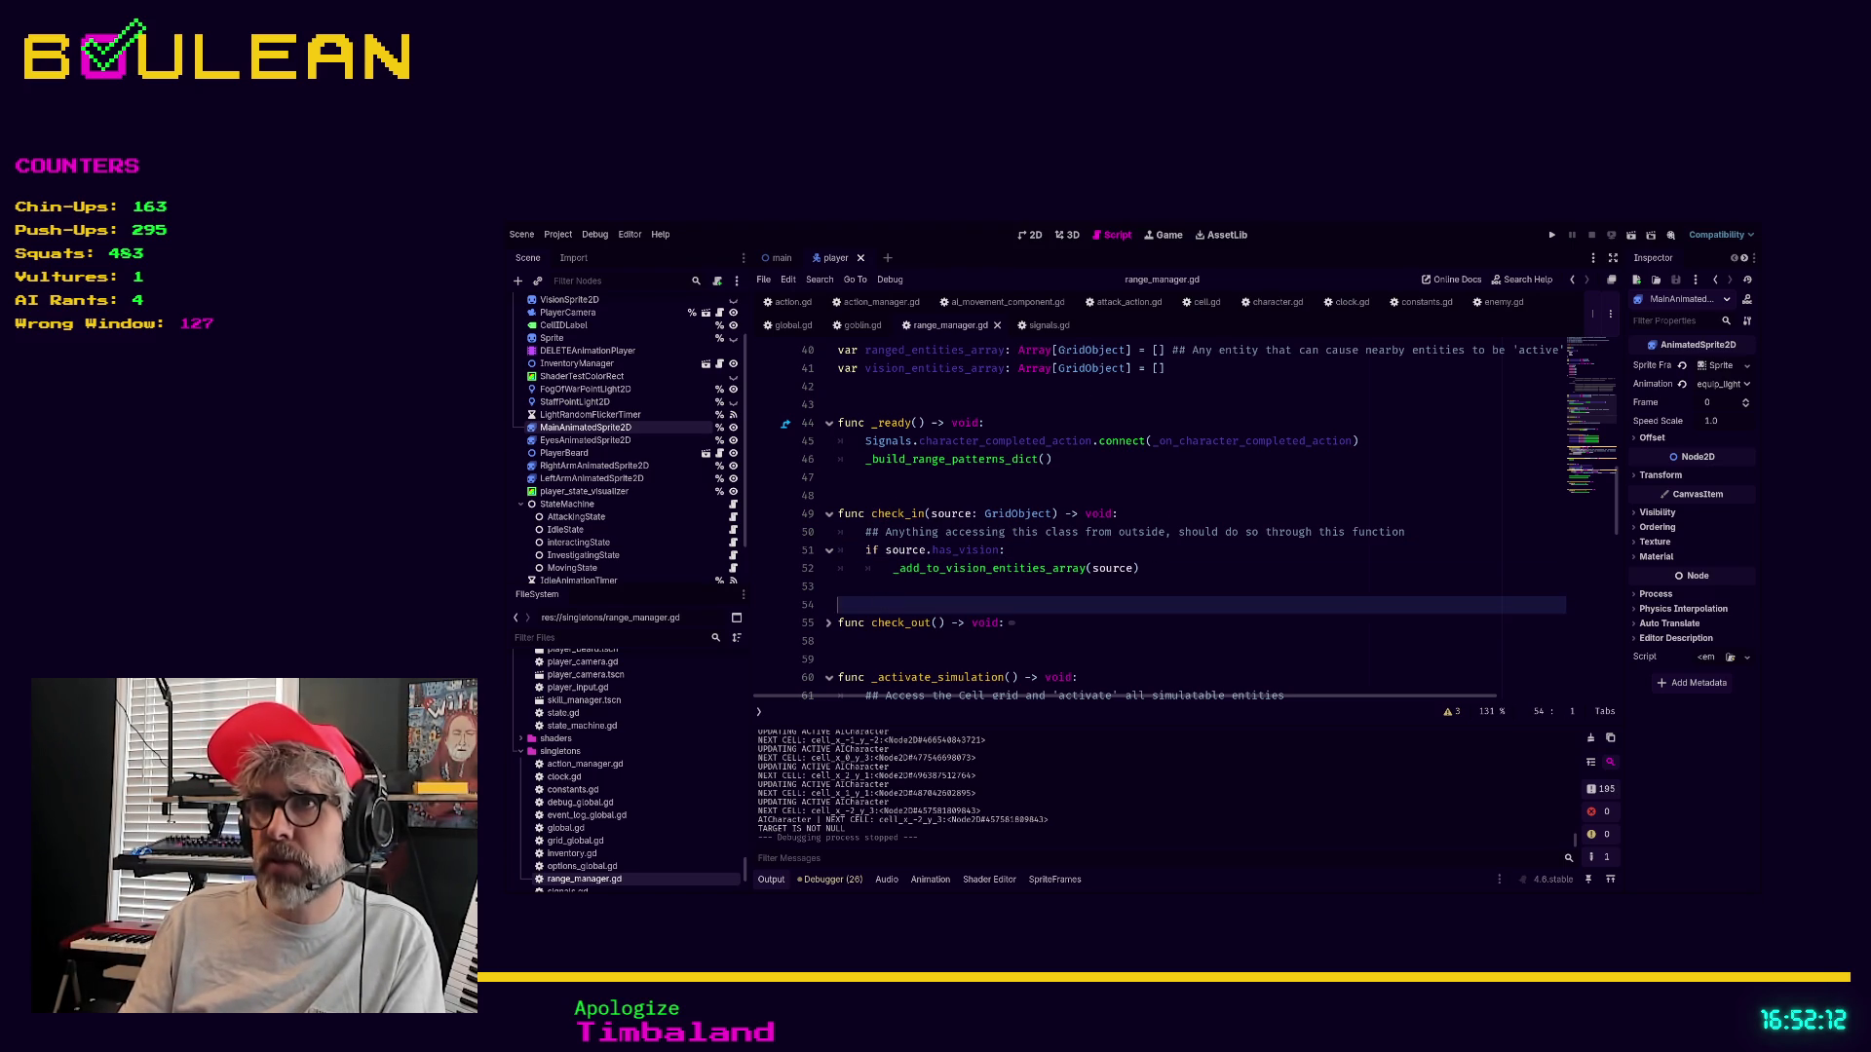
Close the goblin.gd, global.gd and action.gd tabs, then view constants.gd and attack_action.gd
{"action": "left_click", "coordinate": [1047, 325]}
{"action": "left_click", "coordinate": [948, 326]}
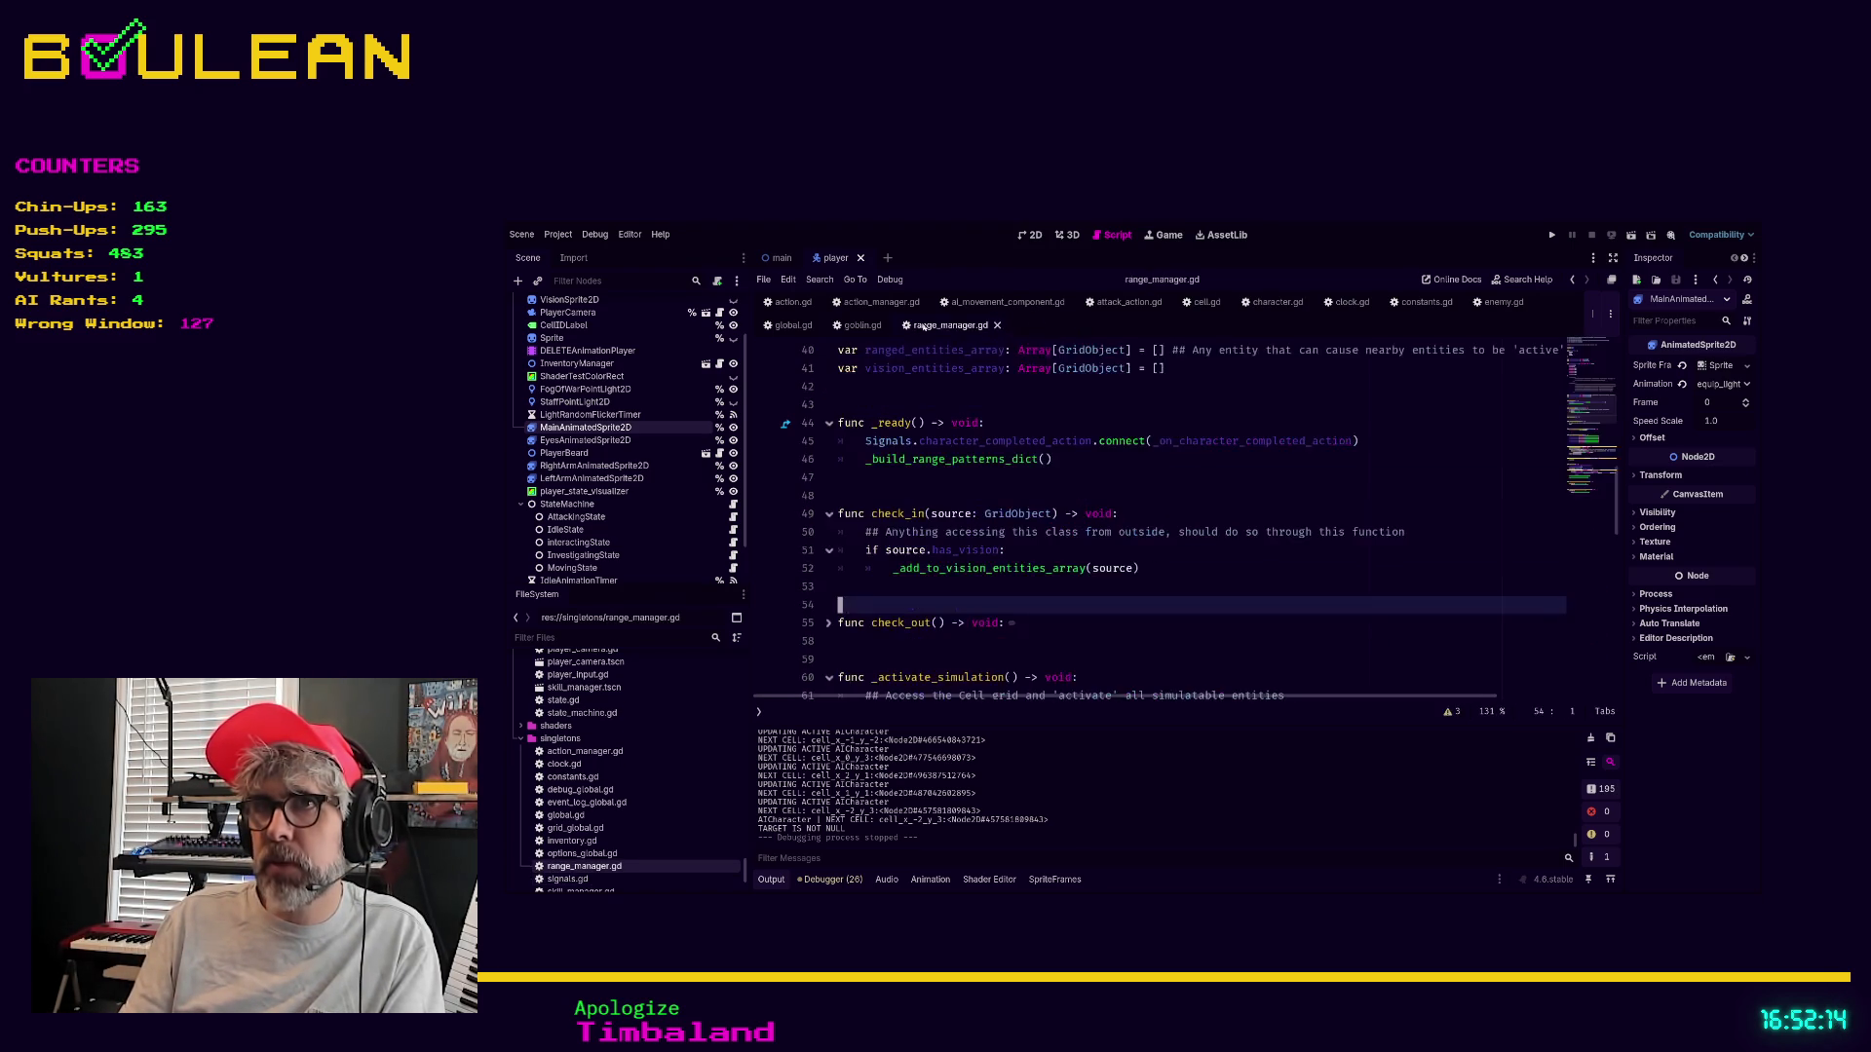
{"action": "left_click", "coordinate": [862, 325]}
{"action": "left_click", "coordinate": [889, 325]}
{"action": "left_click", "coordinate": [811, 325]}
{"action": "left_click", "coordinate": [821, 325]}
{"action": "left_click", "coordinate": [791, 302]}
{"action": "left_click", "coordinate": [822, 302]}
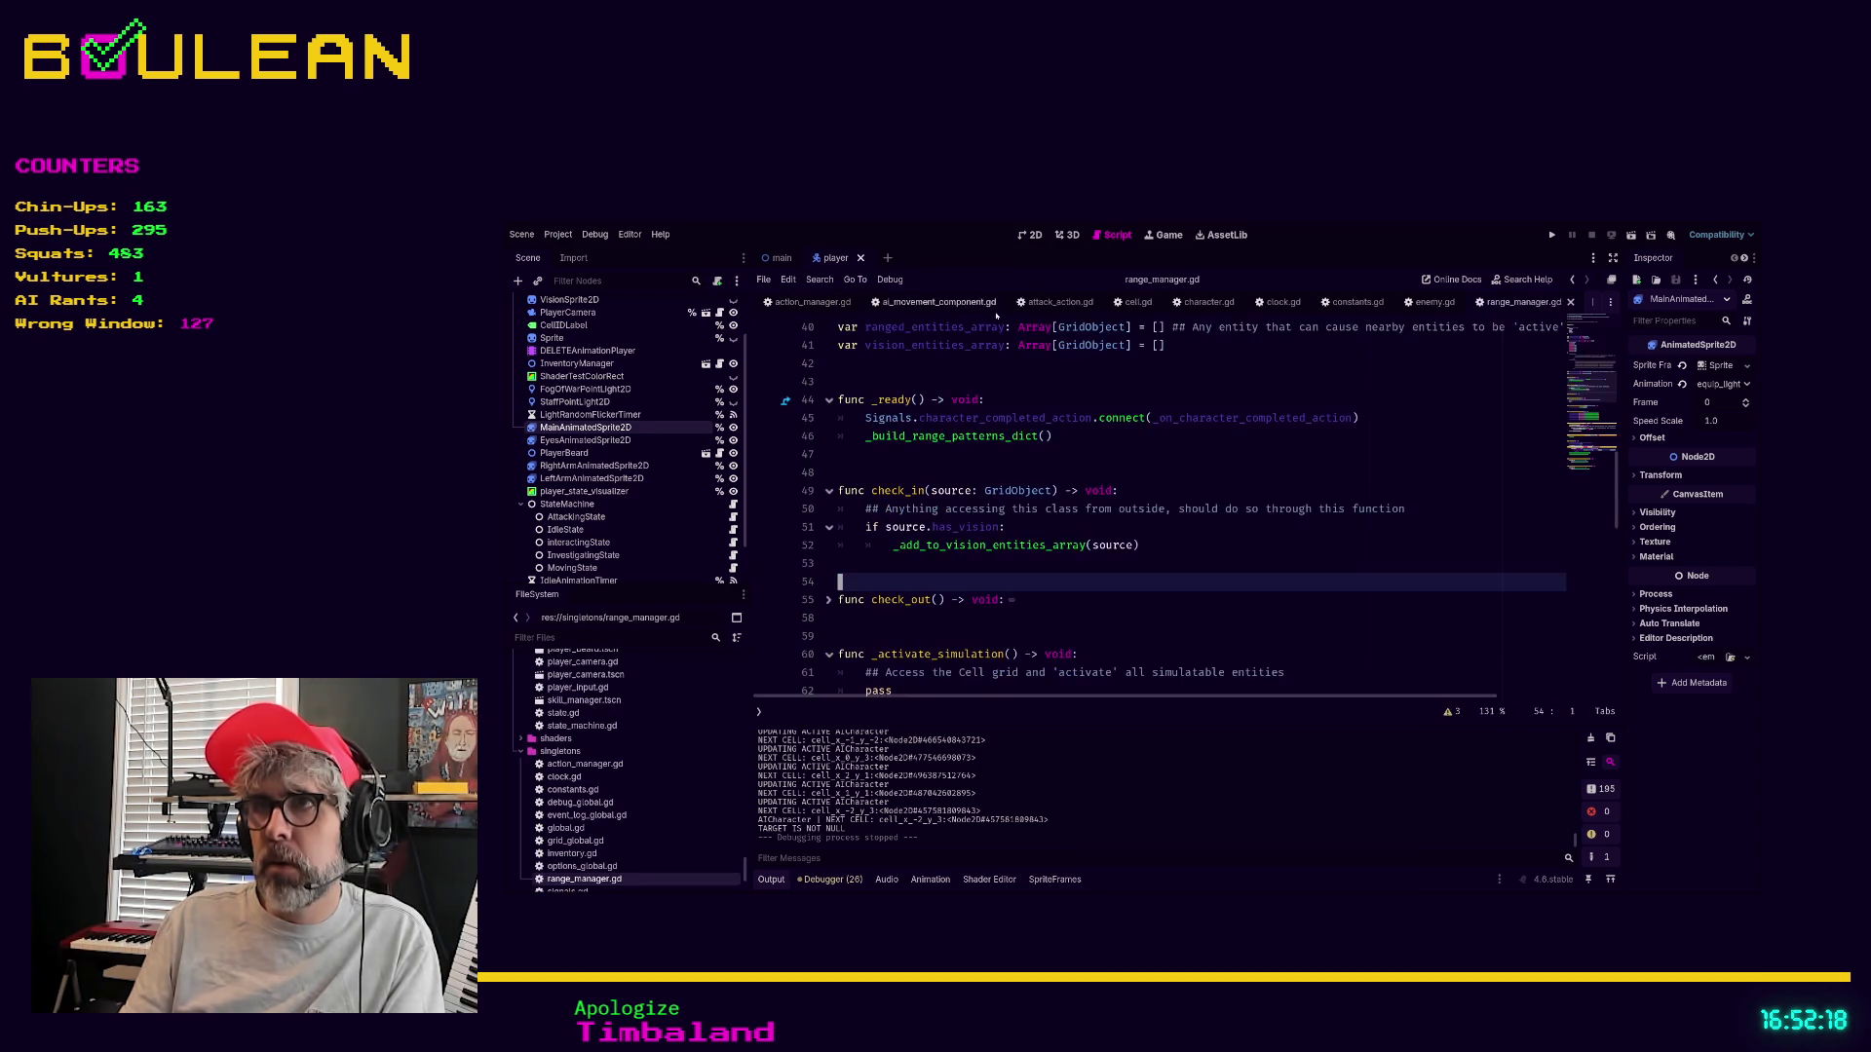
{"action": "left_click", "coordinate": [1354, 302]}
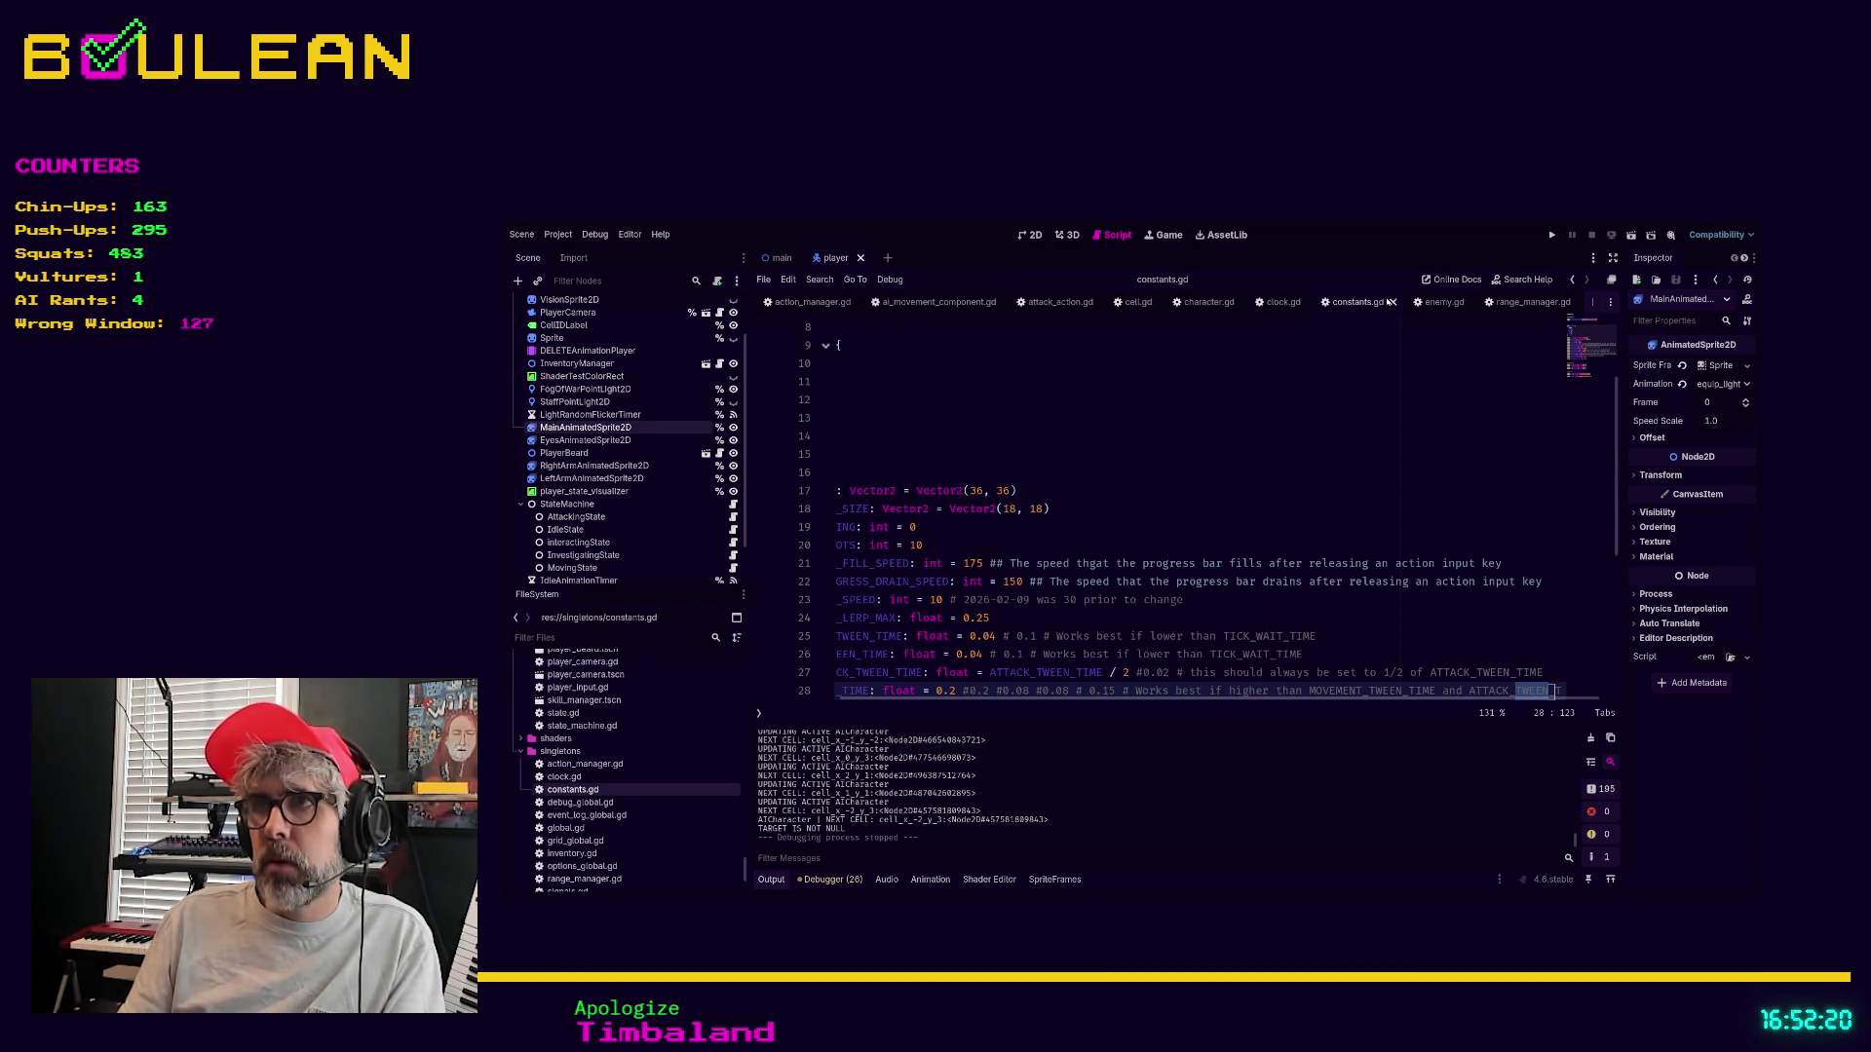
{"action": "left_click", "coordinate": [1060, 302]}
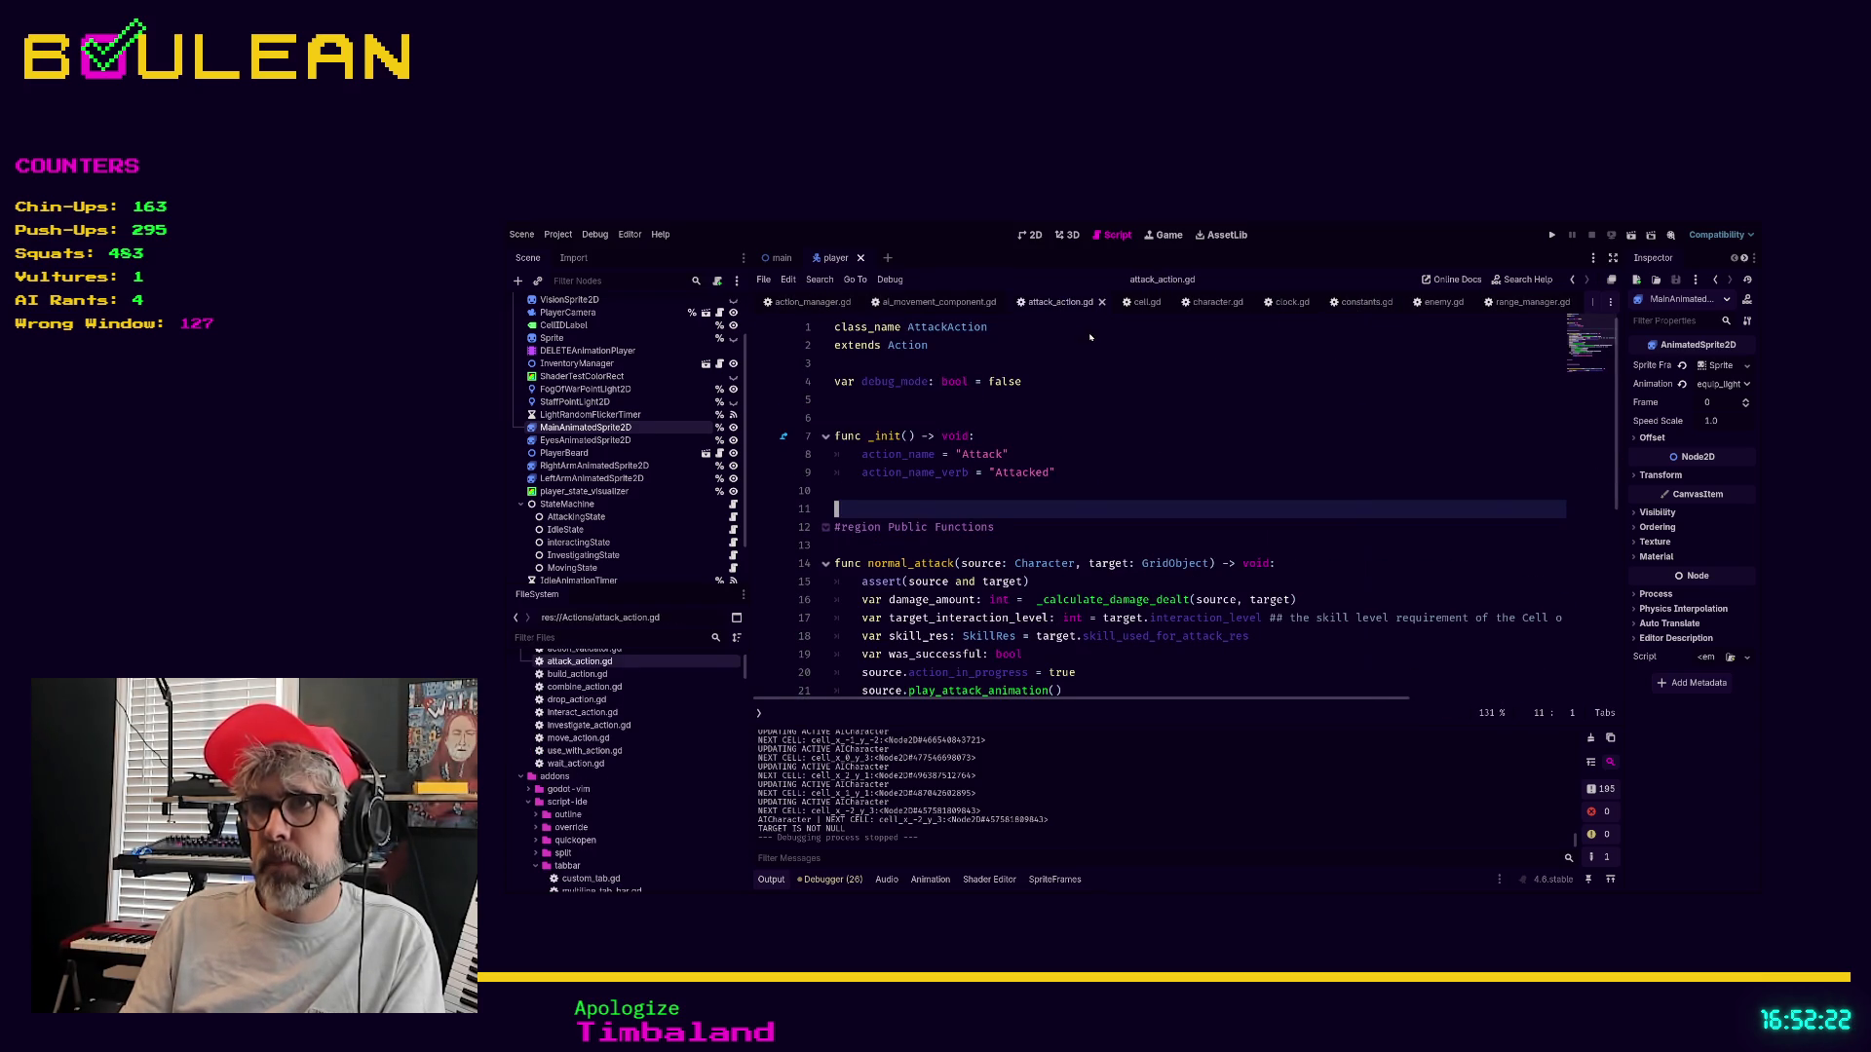
Filter the FileSystem for player.gd, open it in the script editor, then clear the filter
{"action": "left_click", "coordinate": [568, 635]}
{"action": "type", "text": "player"}
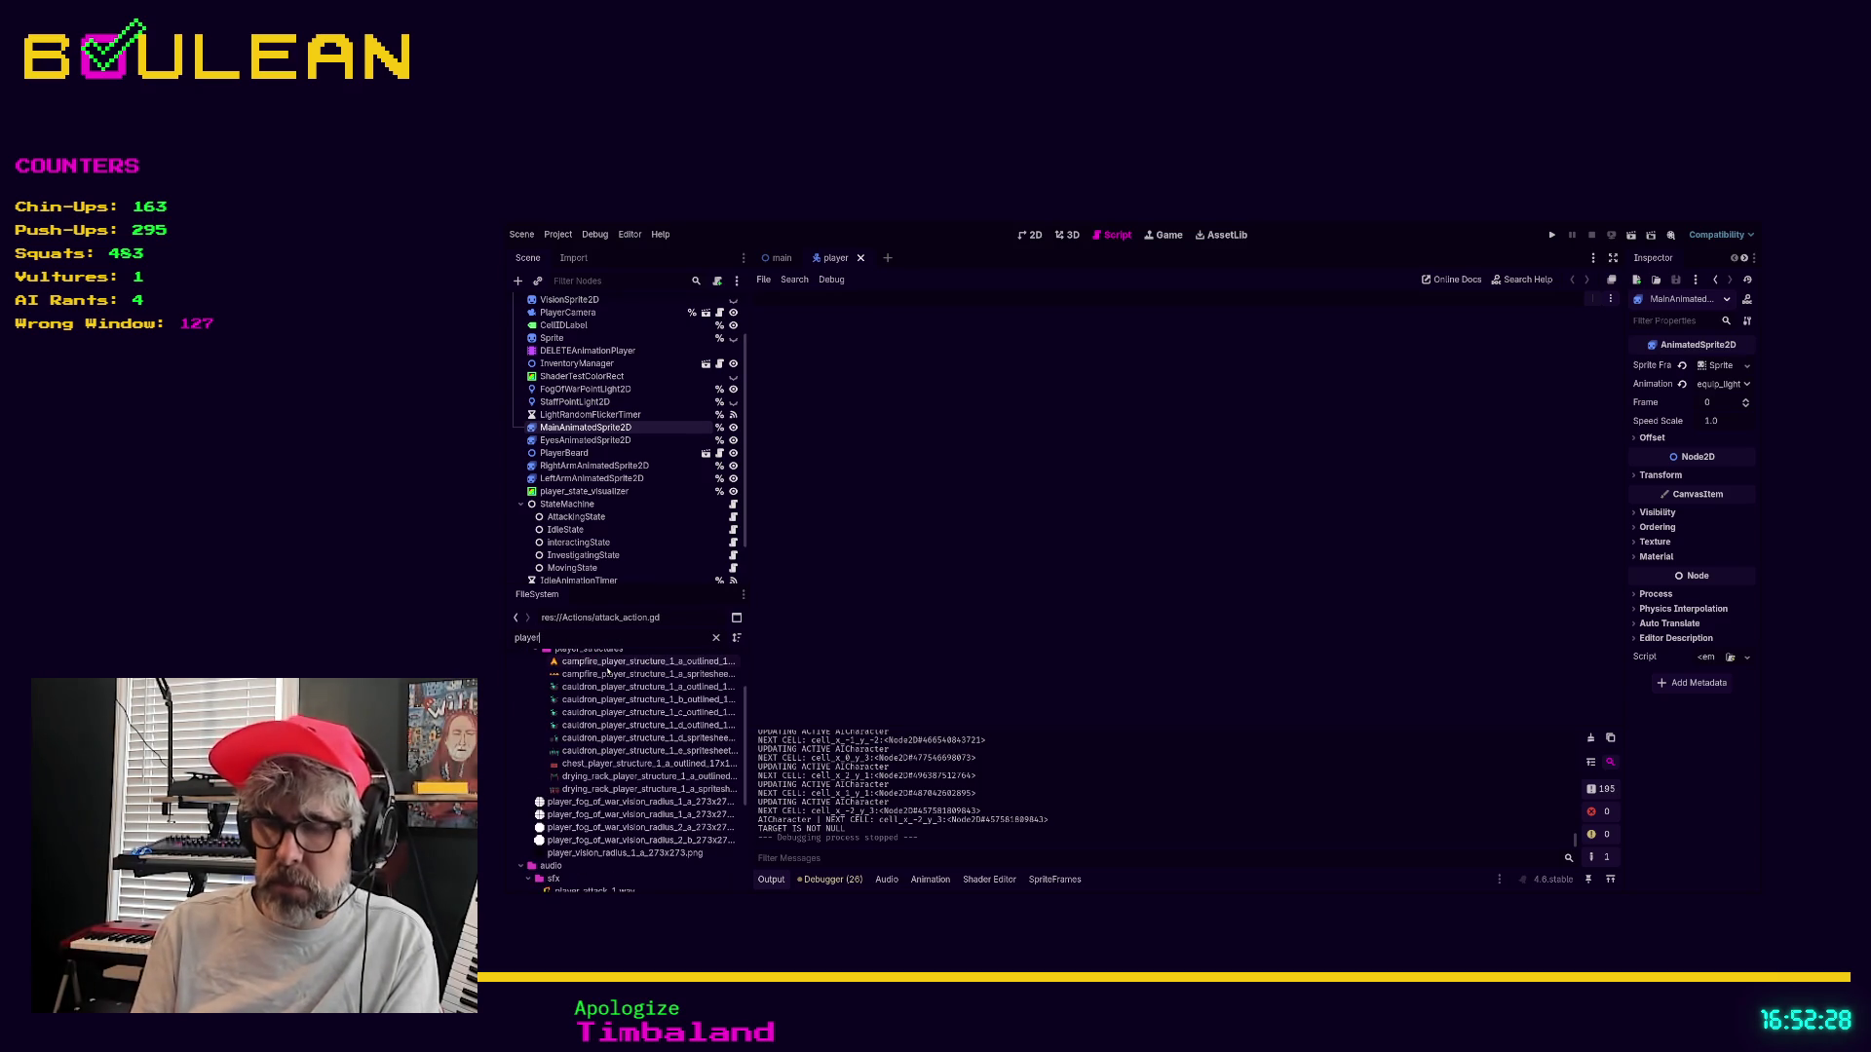
{"action": "type", "text": ".gd"}
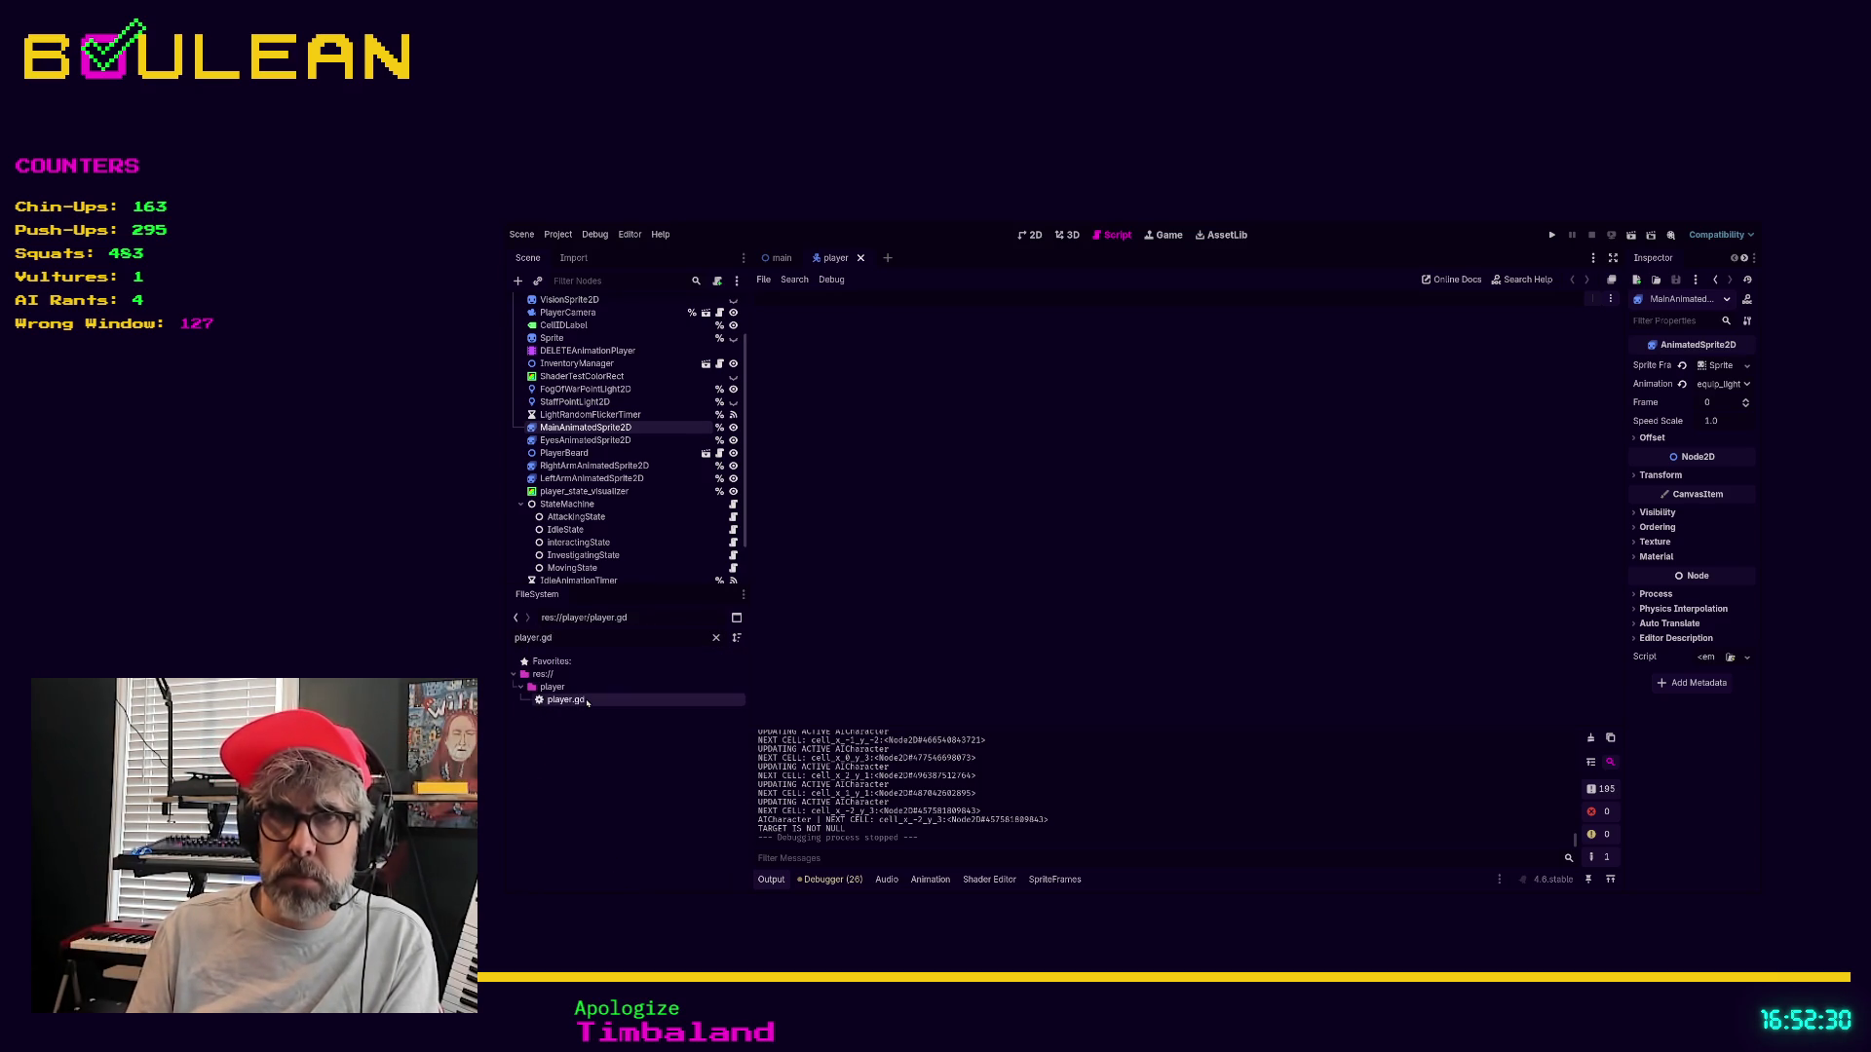
{"action": "double_click", "coordinate": [586, 700]}
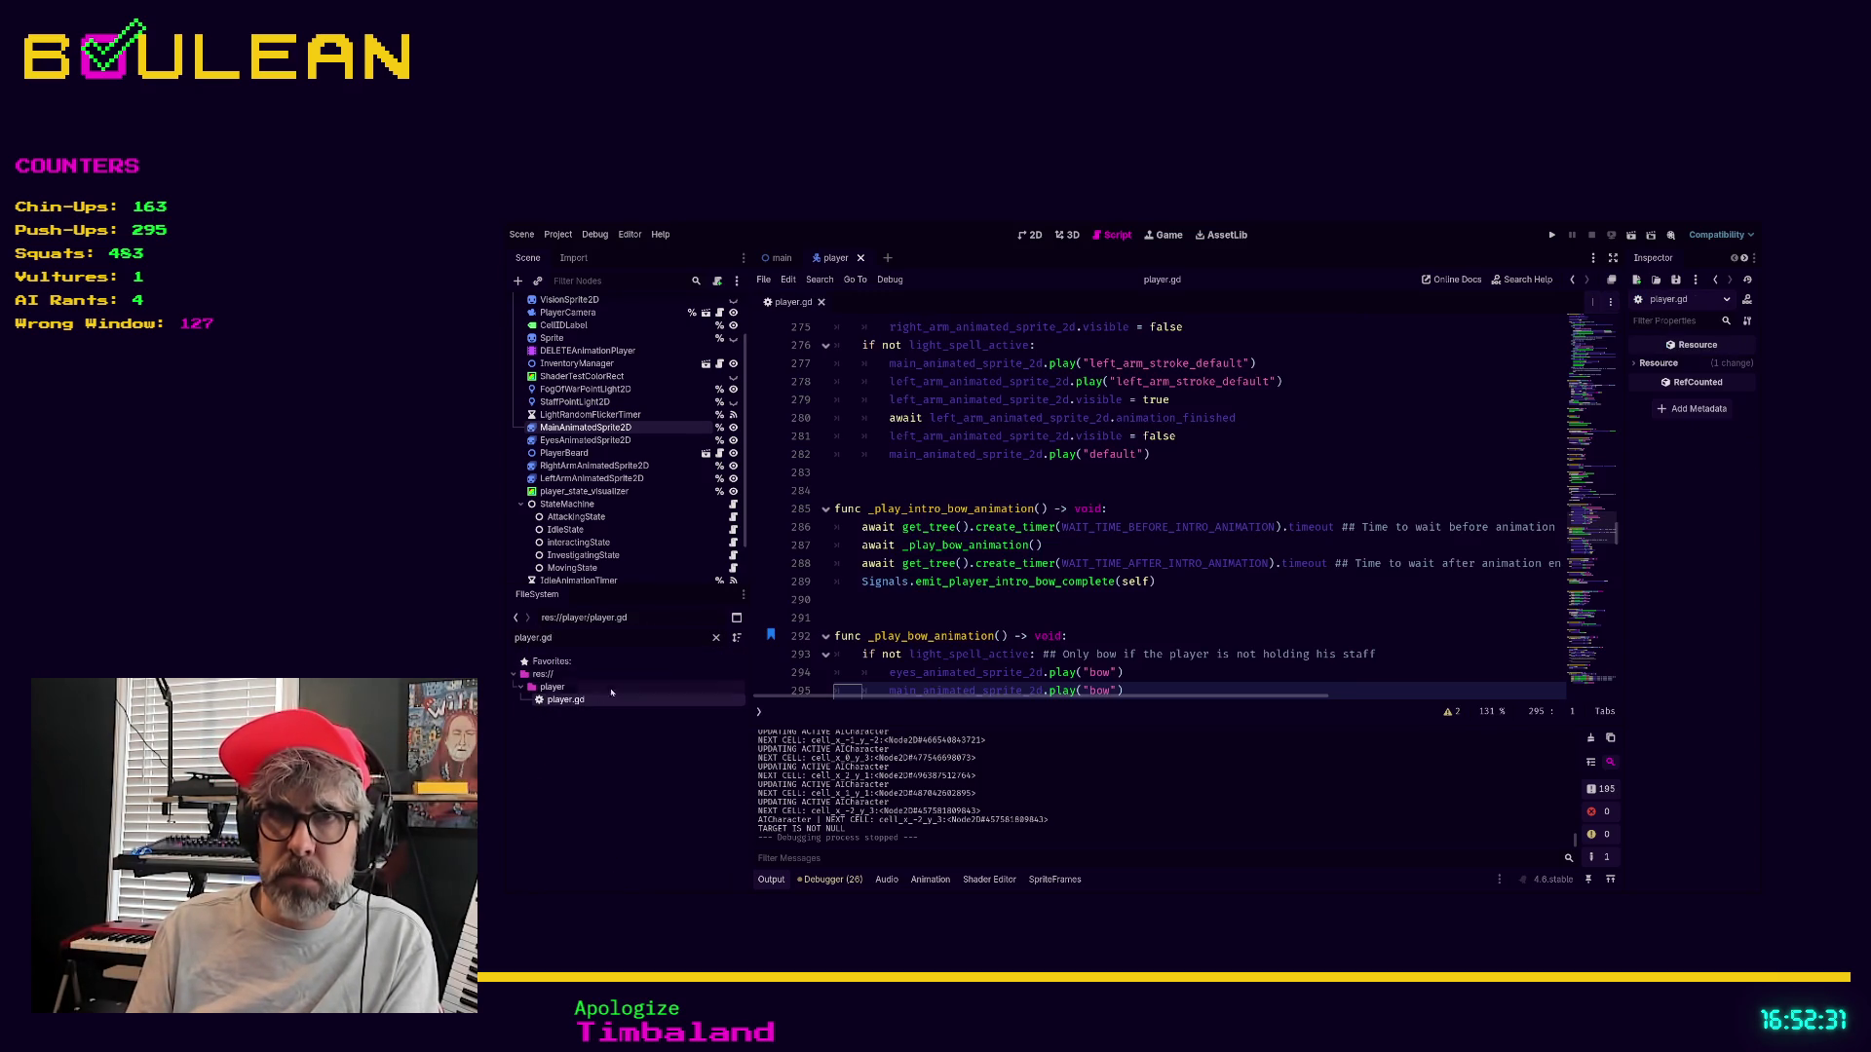
{"action": "left_click", "coordinate": [716, 639]}
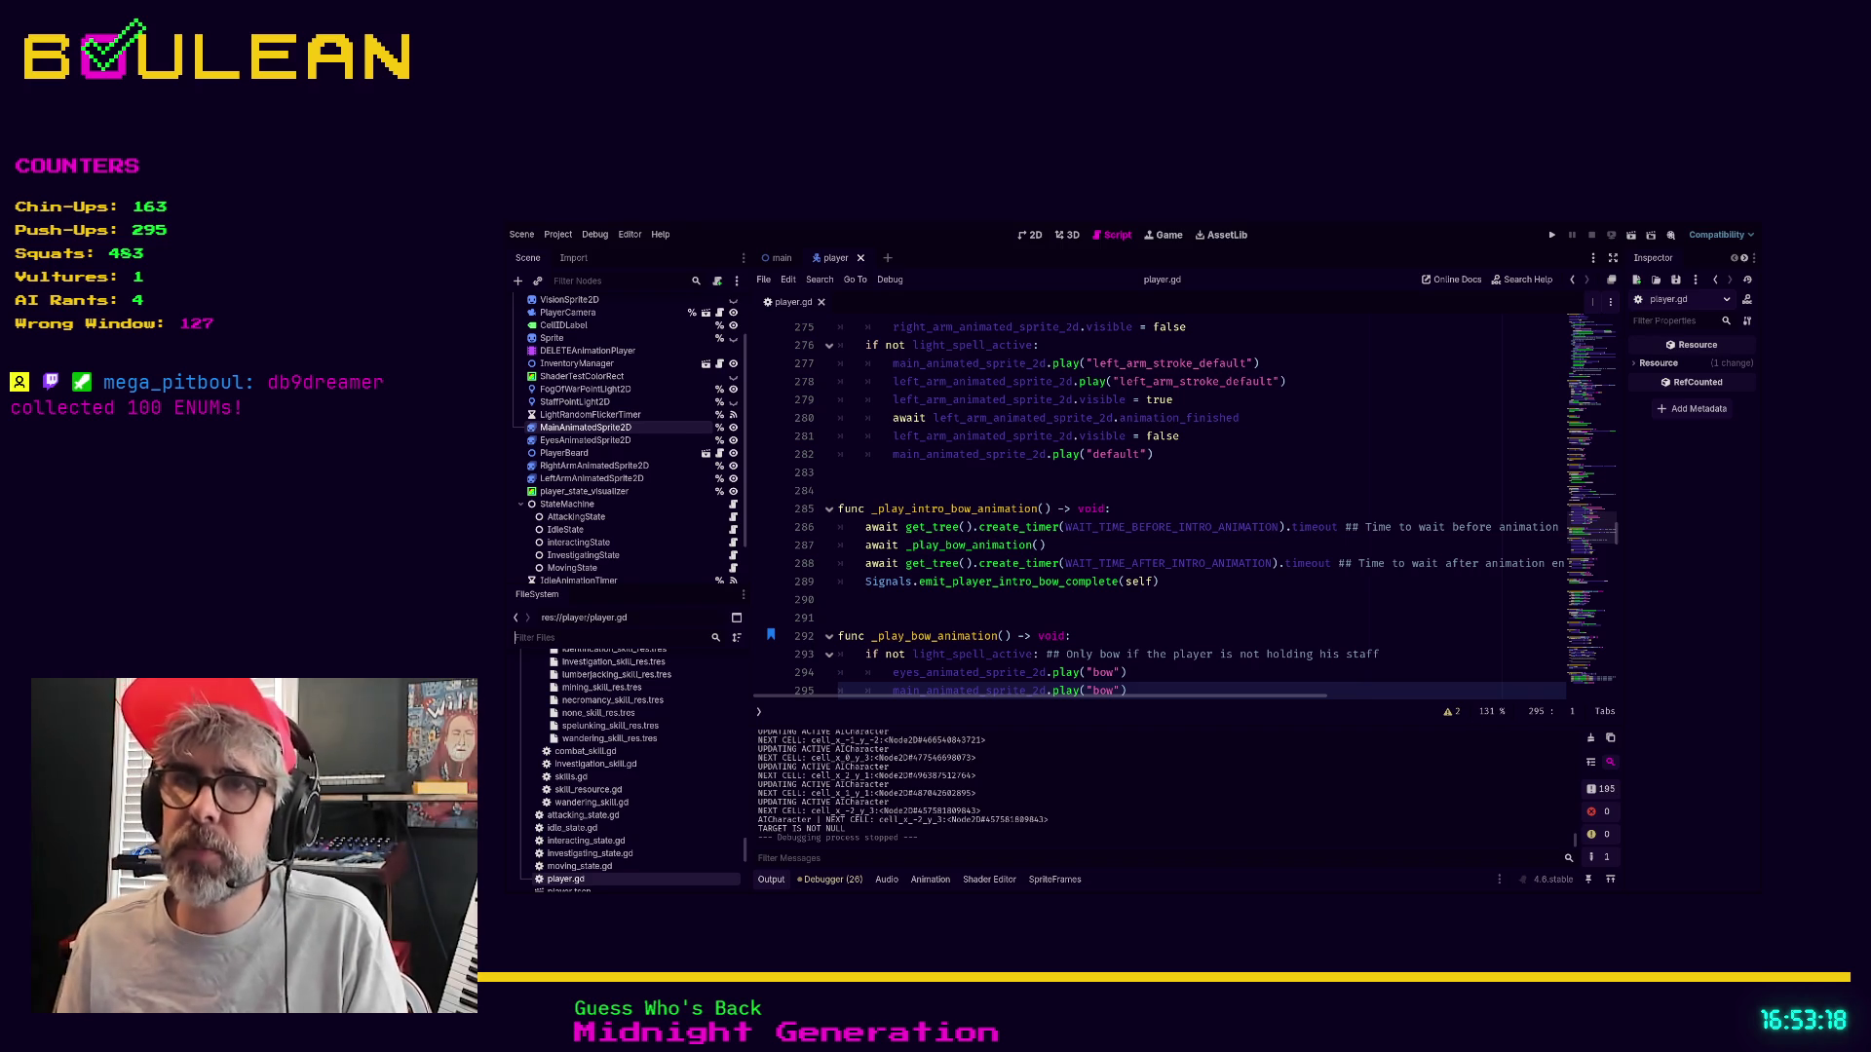
Search player.gd for _ready
{"action": "scroll", "coordinate": [1078, 595], "scroll_direction": "down", "scroll_amount": 10}
{"action": "left_click", "coordinate": [1192, 560]}
{"action": "key", "text": "ctrl+f"}
{"action": "type", "text": "_ready"}
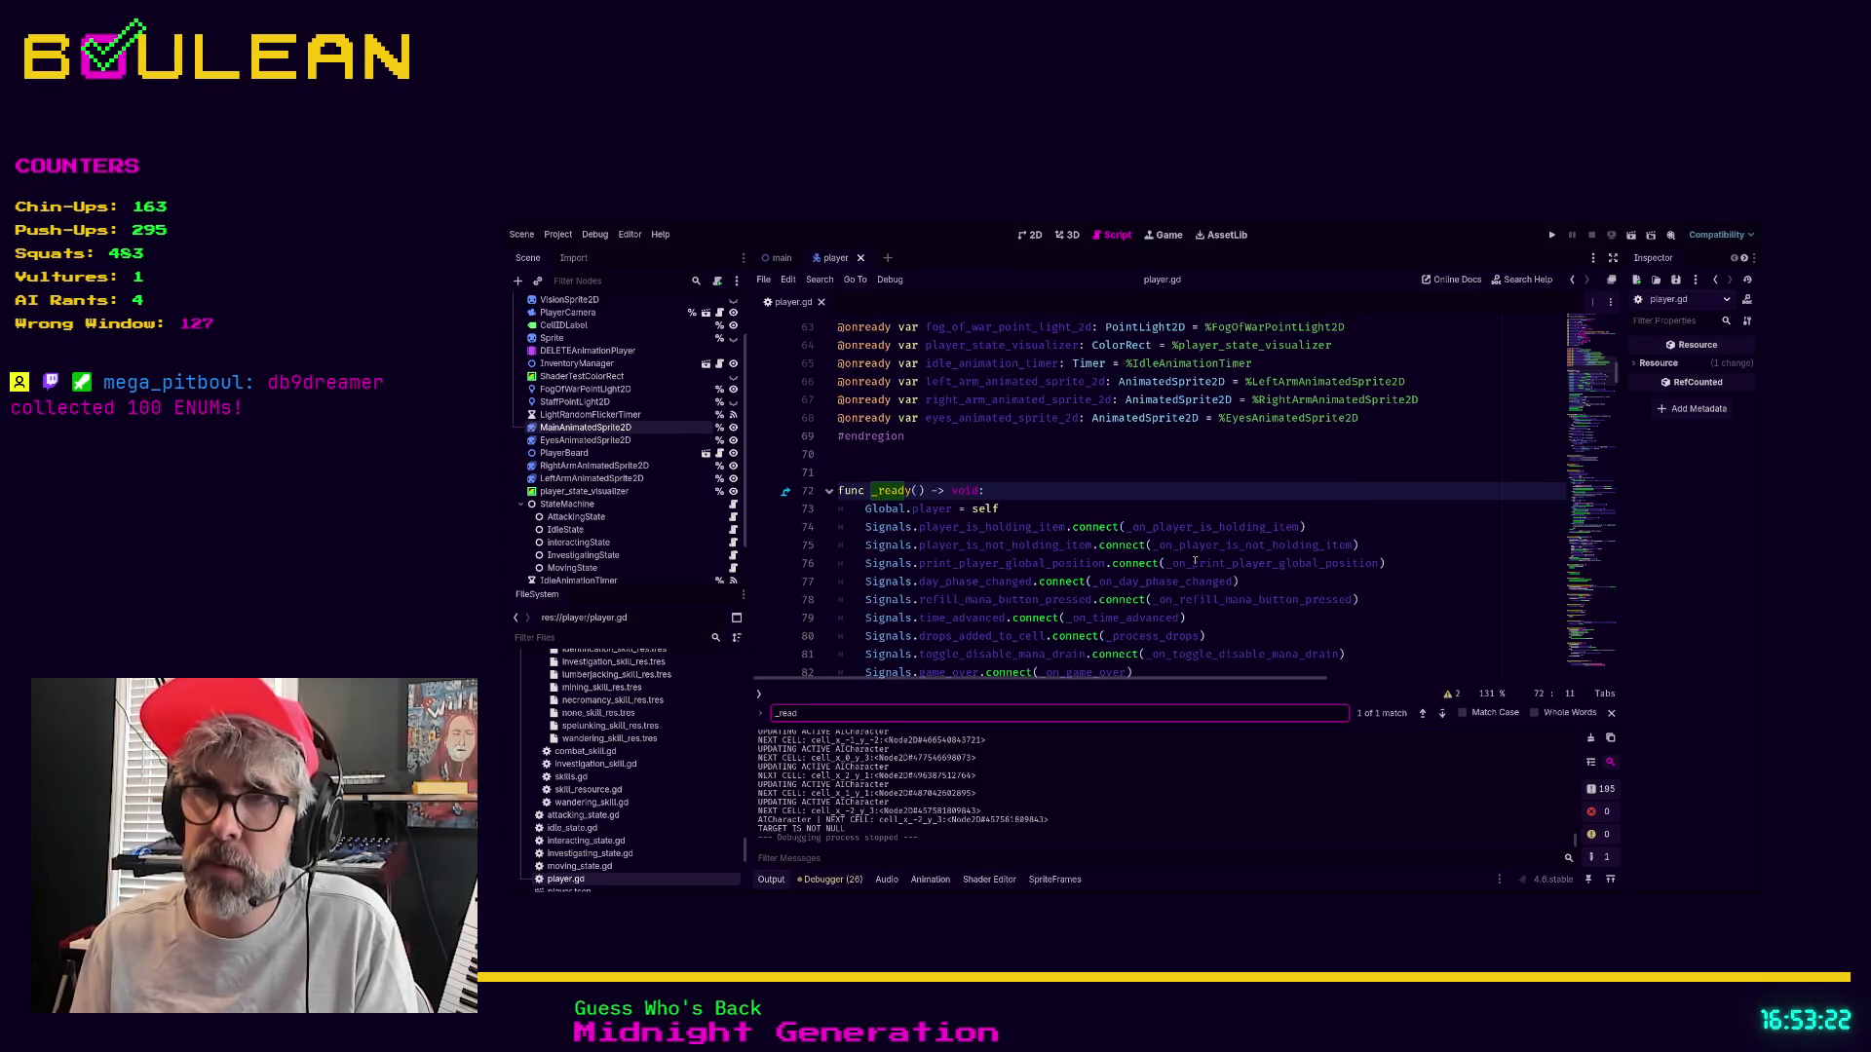
Select the RangeManager.check_in(self) call on line 88 and jump to check_in in range_manager.gd
{"action": "scroll", "coordinate": [1169, 555], "scroll_direction": "down", "scroll_amount": 4}
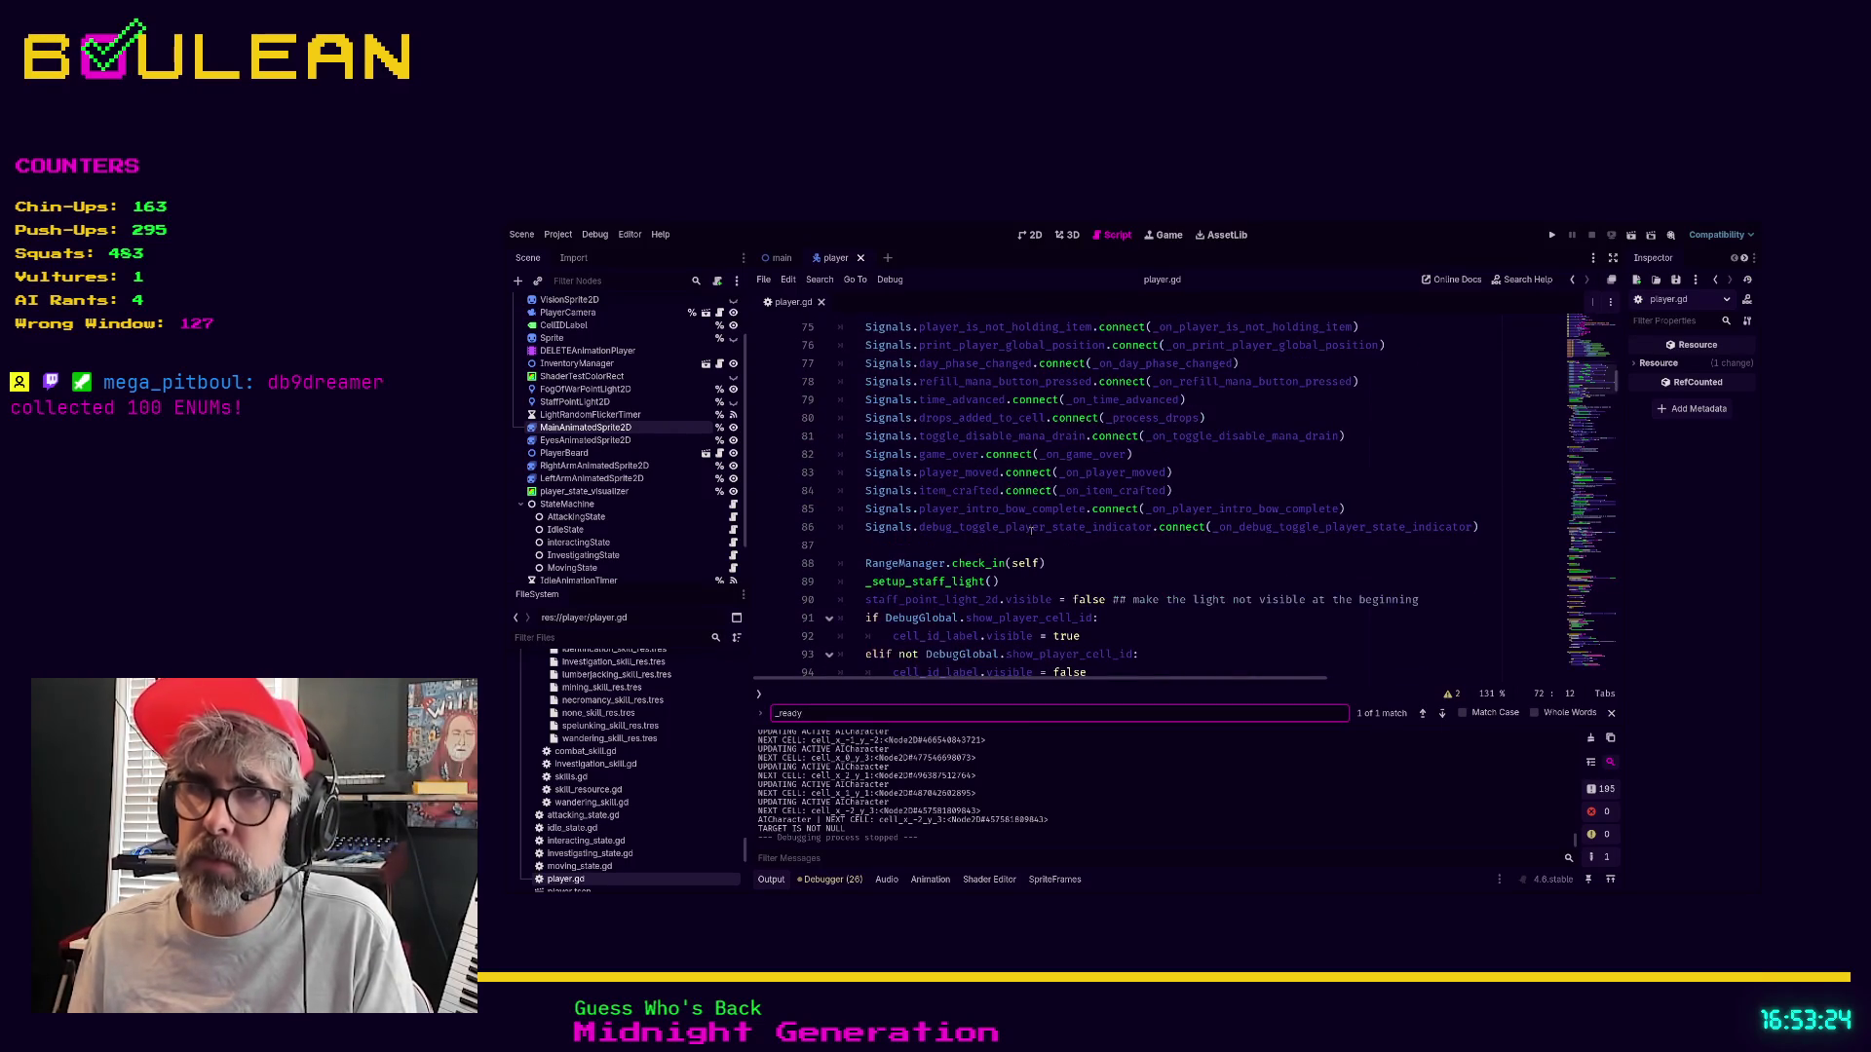
{"action": "left_click", "coordinate": [1120, 547]}
{"action": "scroll", "coordinate": [1130, 550], "scroll_direction": "up", "scroll_amount": 1}
{"action": "scroll", "coordinate": [1135, 556], "scroll_direction": "down", "scroll_amount": 2}
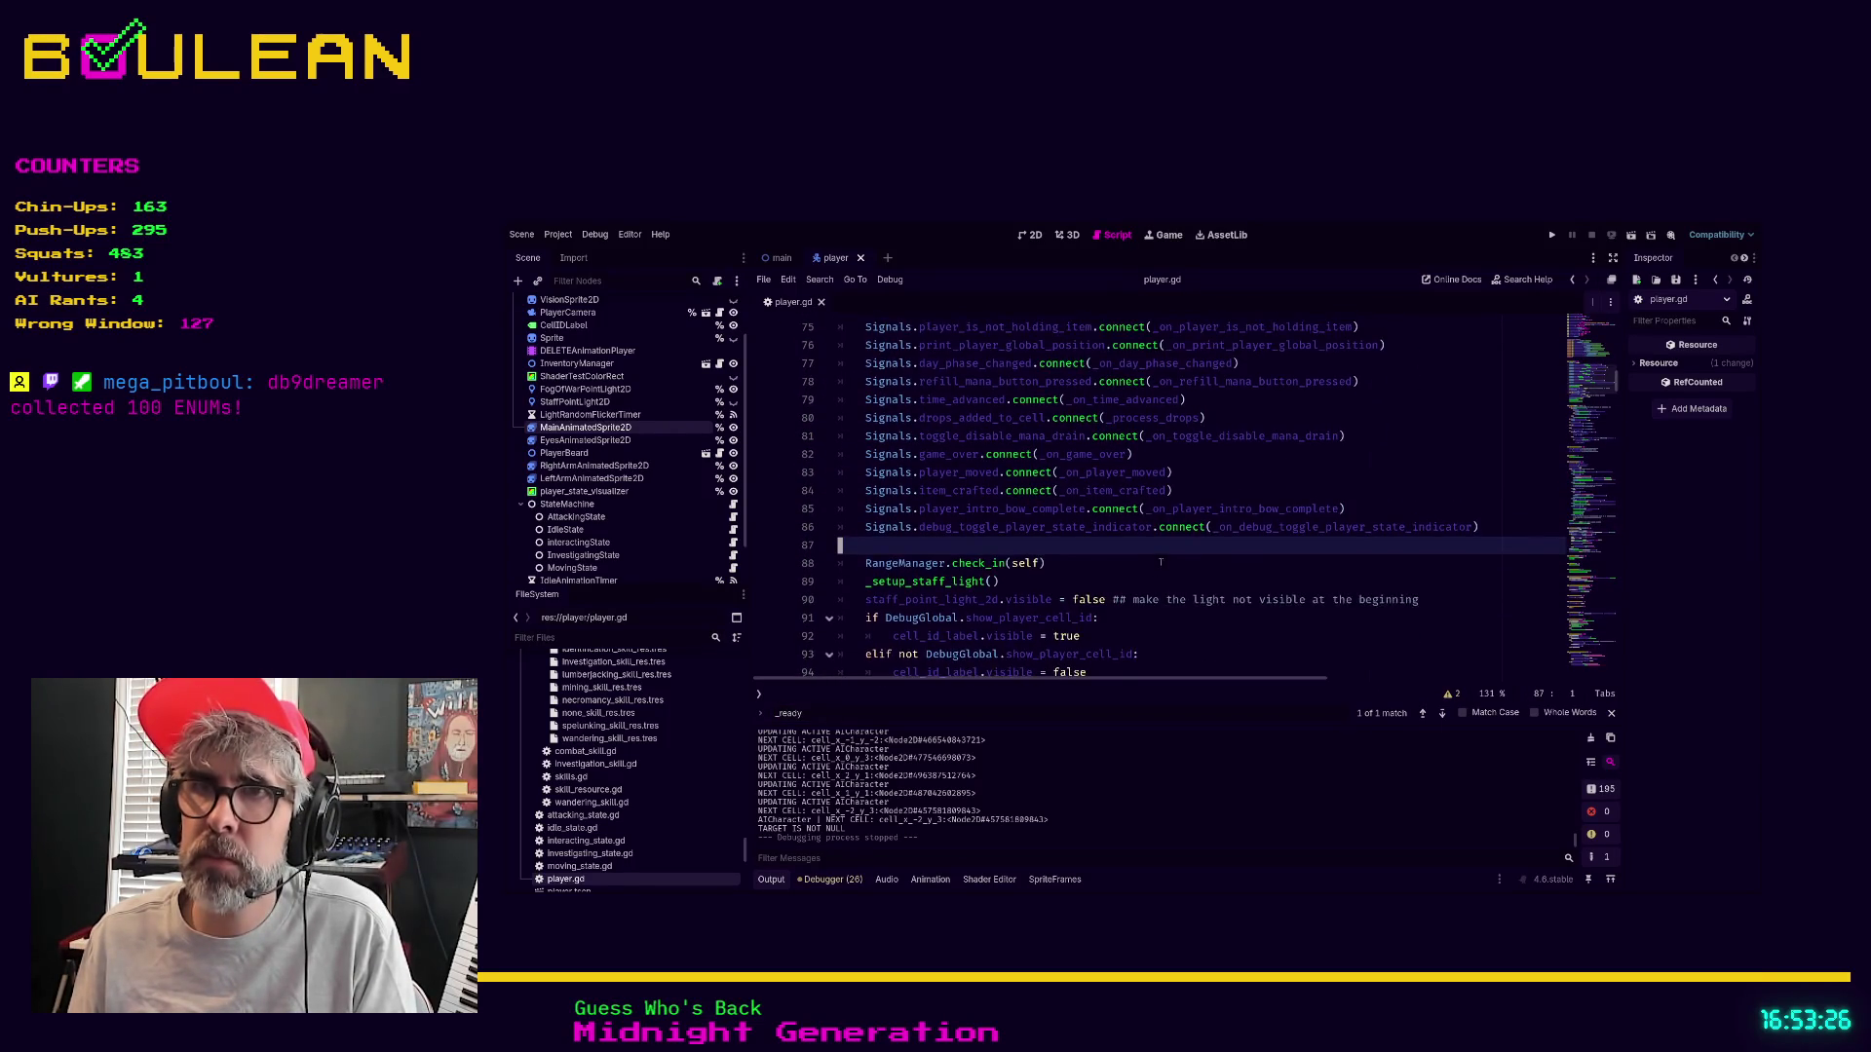
{"action": "key", "text": "Down"}
{"action": "key", "text": "Home"}
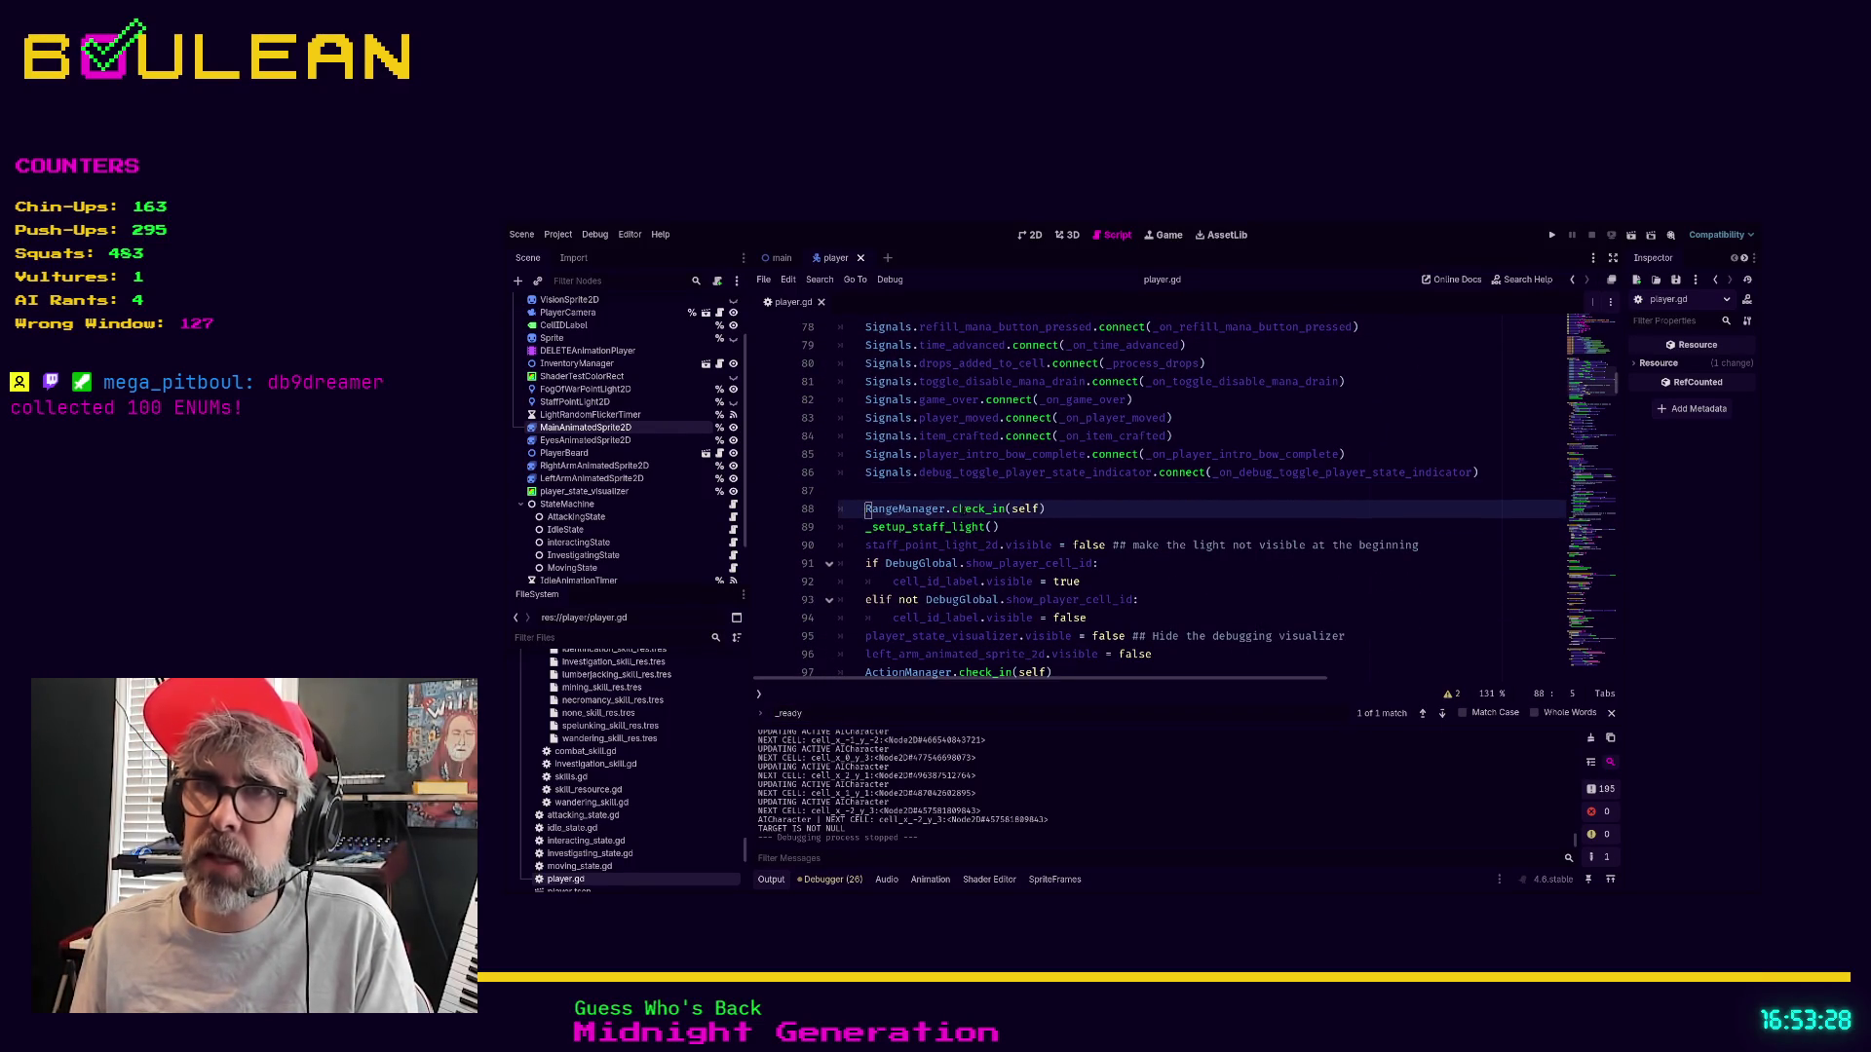
{"action": "left_click_drag", "start_coordinate": [1048, 508], "coordinate": [836, 512]}
{"action": "left_click", "coordinate": [1099, 509]}
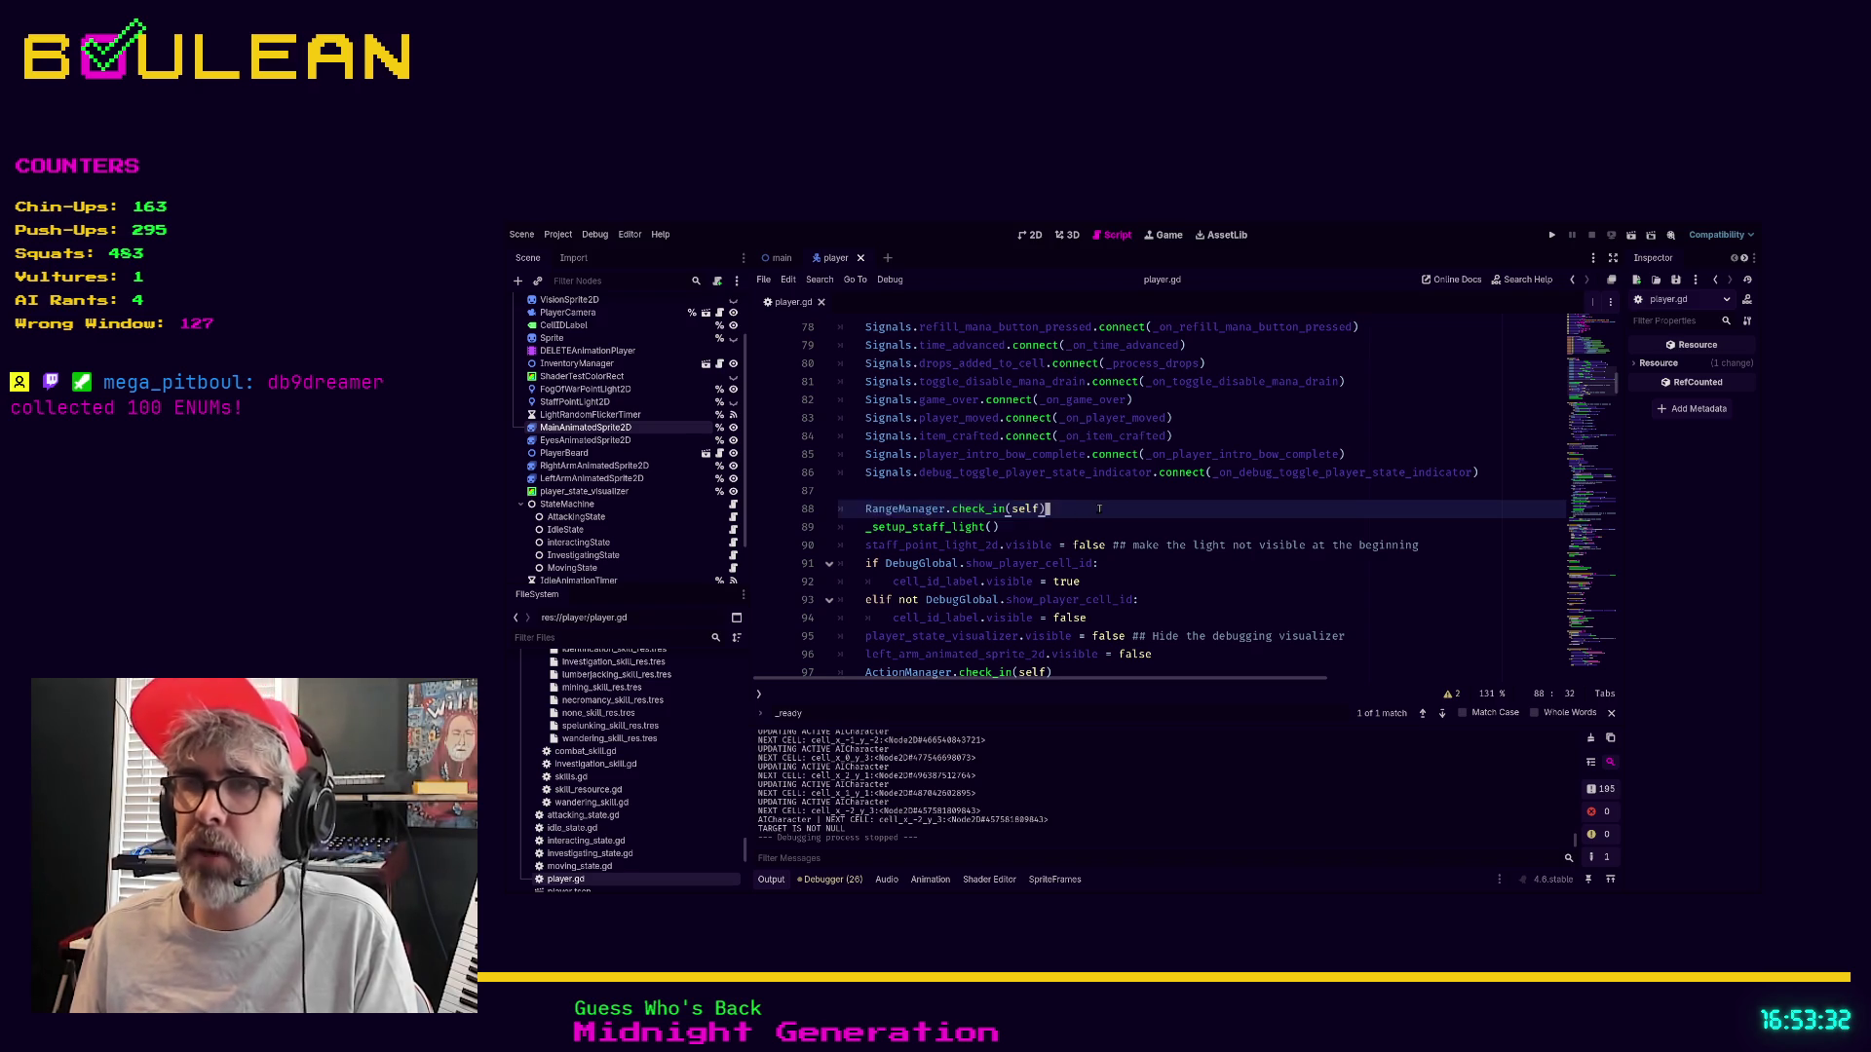
{"action": "left_click", "coordinate": [979, 509], "text": "ctrl"}
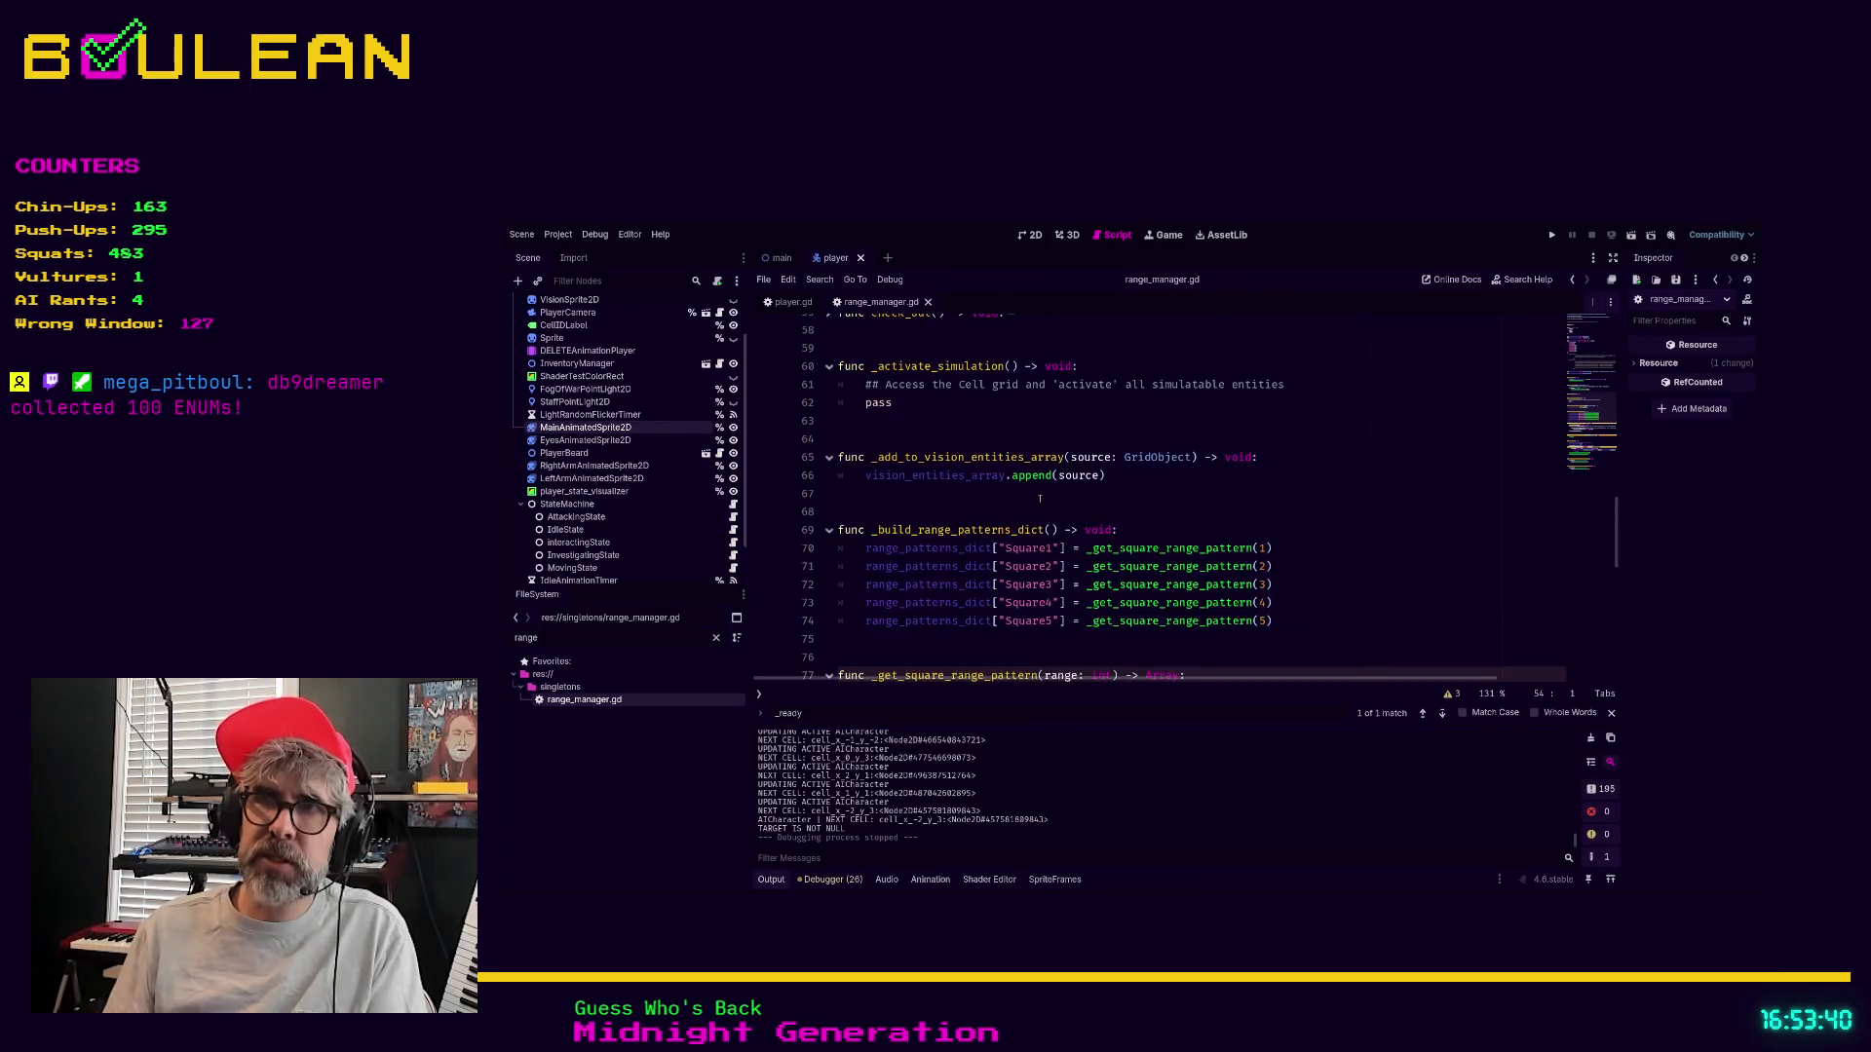
Scroll through range_manager.gd's range patterns and mark the commented Square1/Square2 block, lines 28–38
{"action": "scroll", "coordinate": [993, 450], "scroll_direction": "up", "scroll_amount": 12}
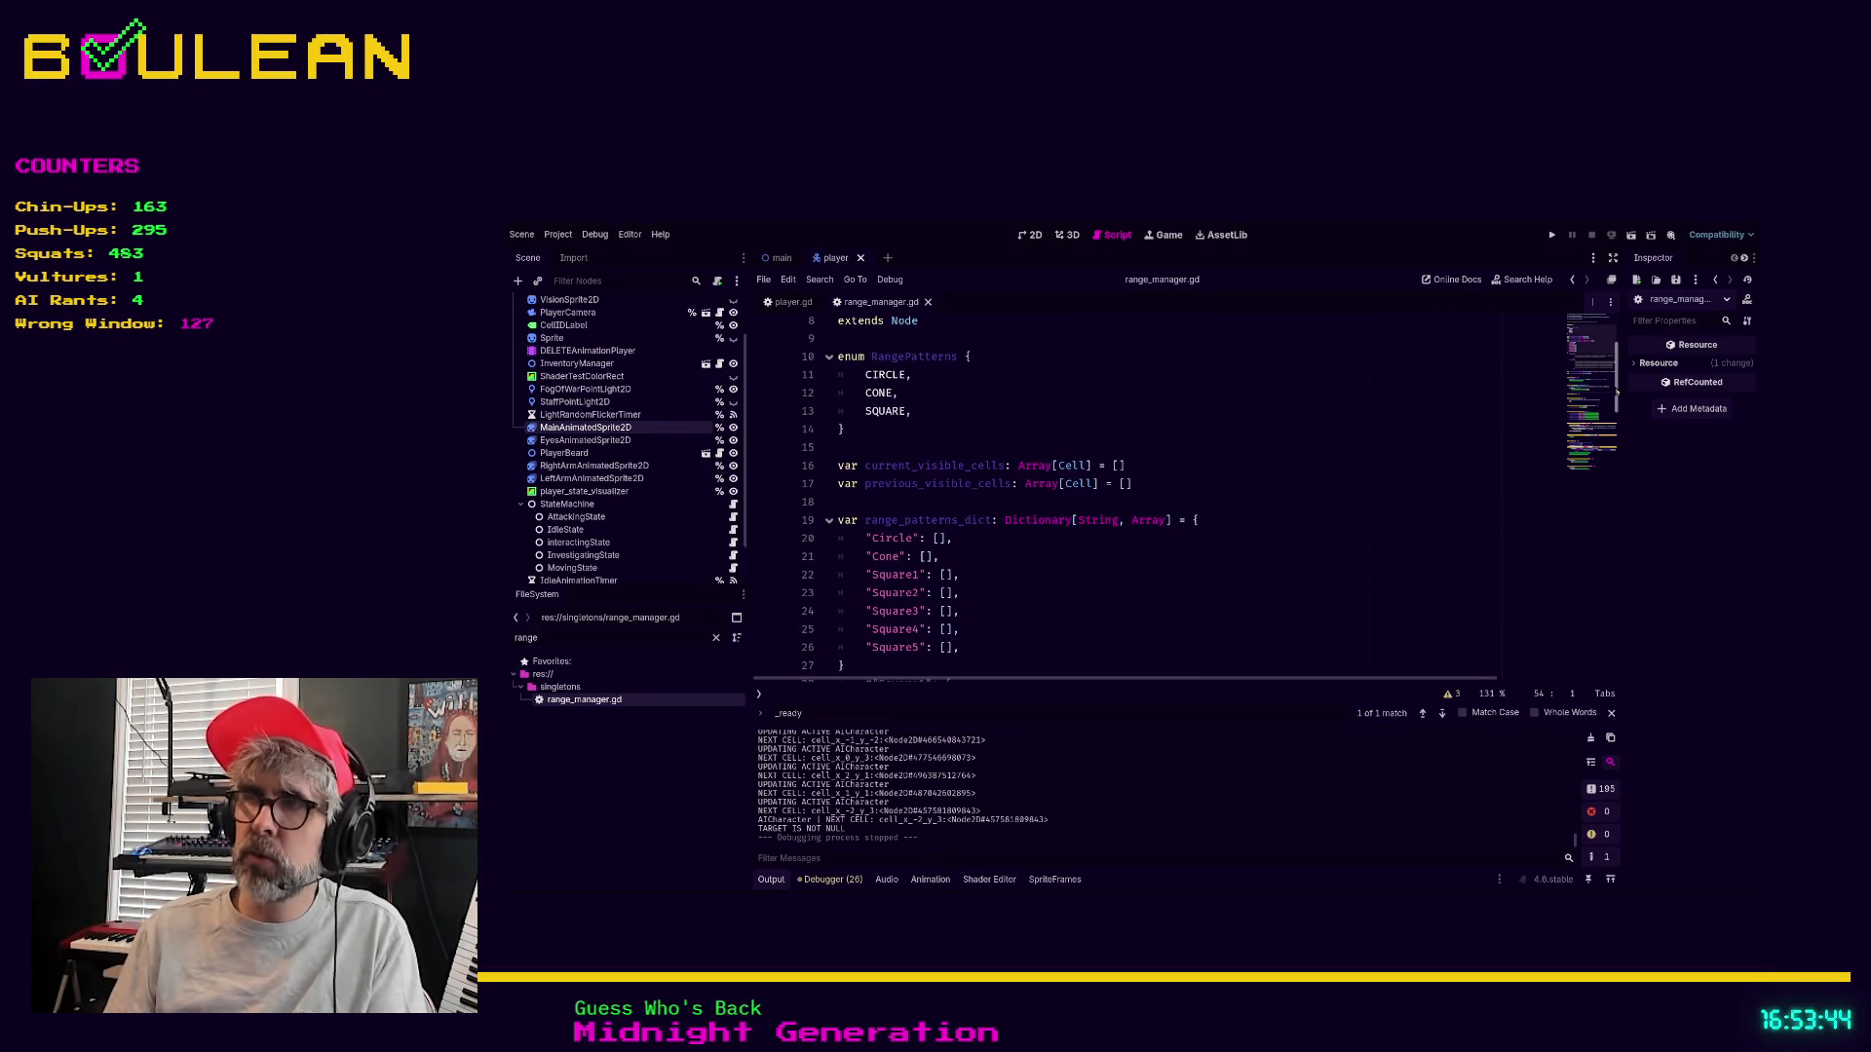
{"action": "scroll", "coordinate": [981, 326], "scroll_direction": "up", "scroll_amount": 3}
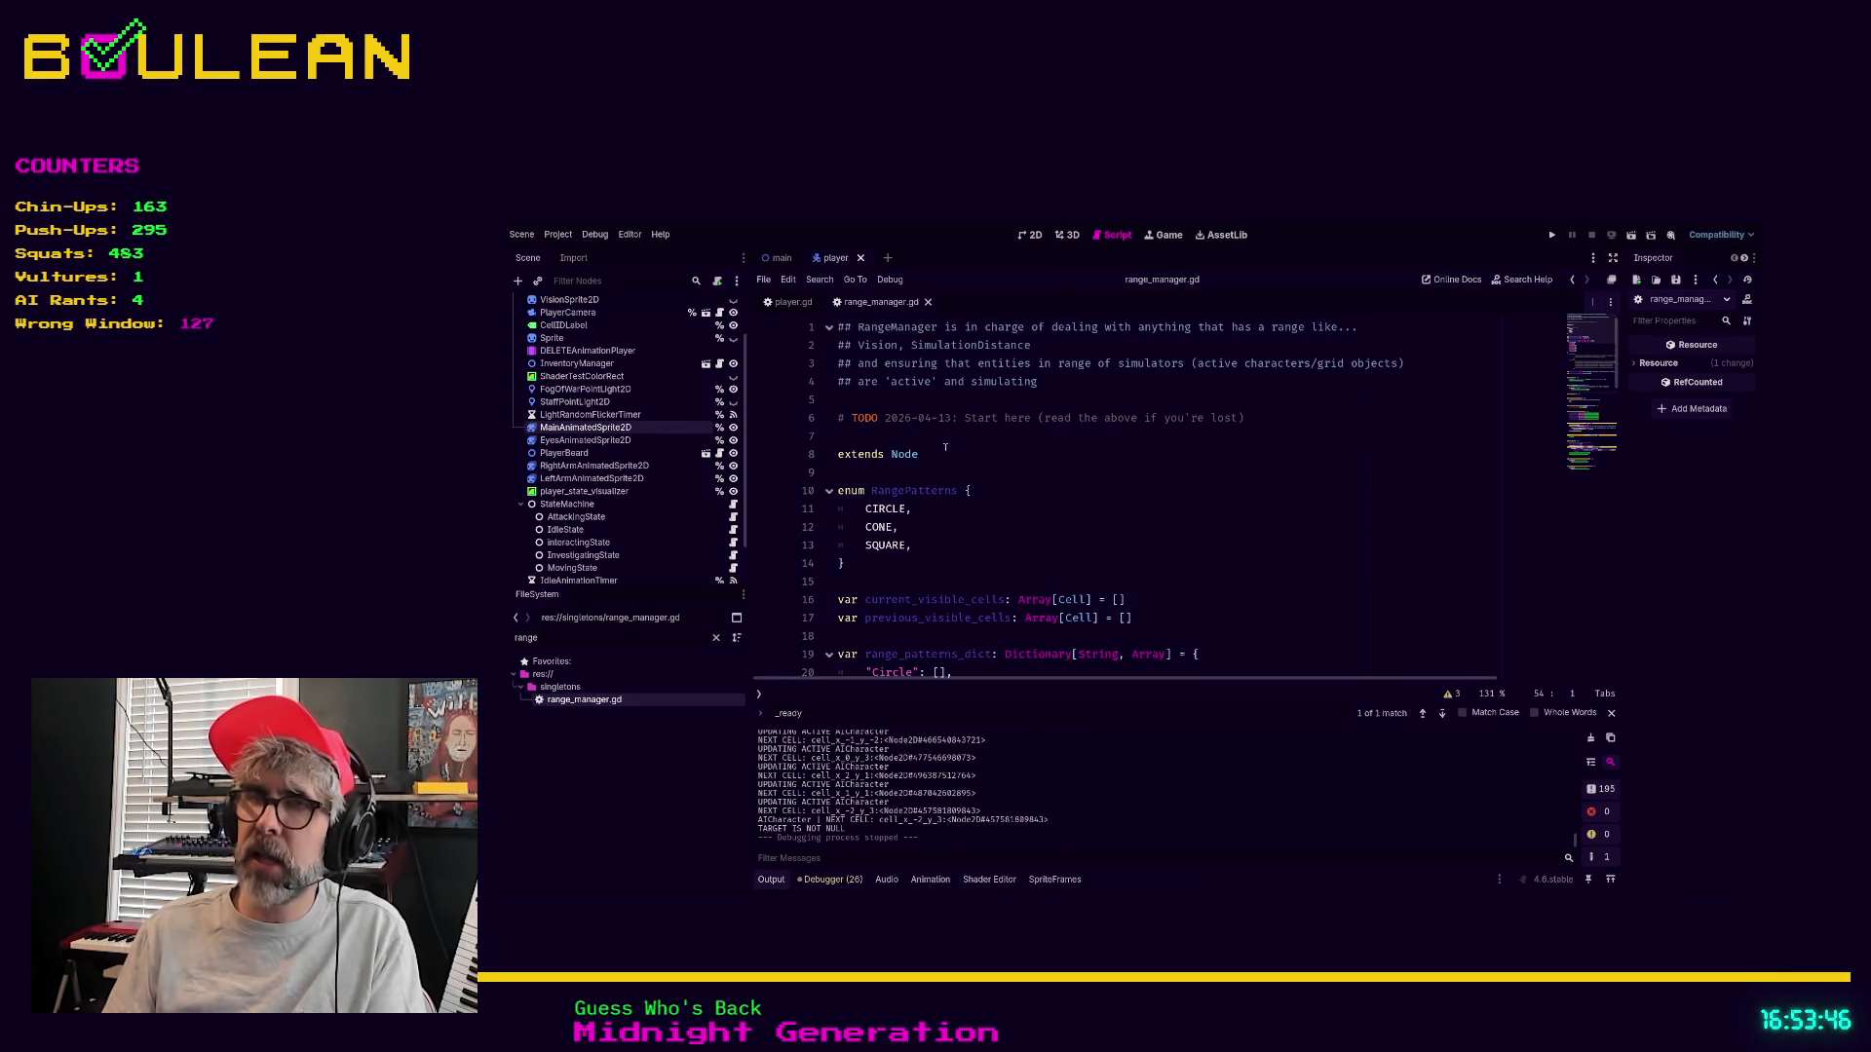
{"action": "scroll", "coordinate": [940, 474], "scroll_direction": "down", "scroll_amount": 1}
{"action": "scroll", "coordinate": [939, 474], "scroll_direction": "down", "scroll_amount": 10}
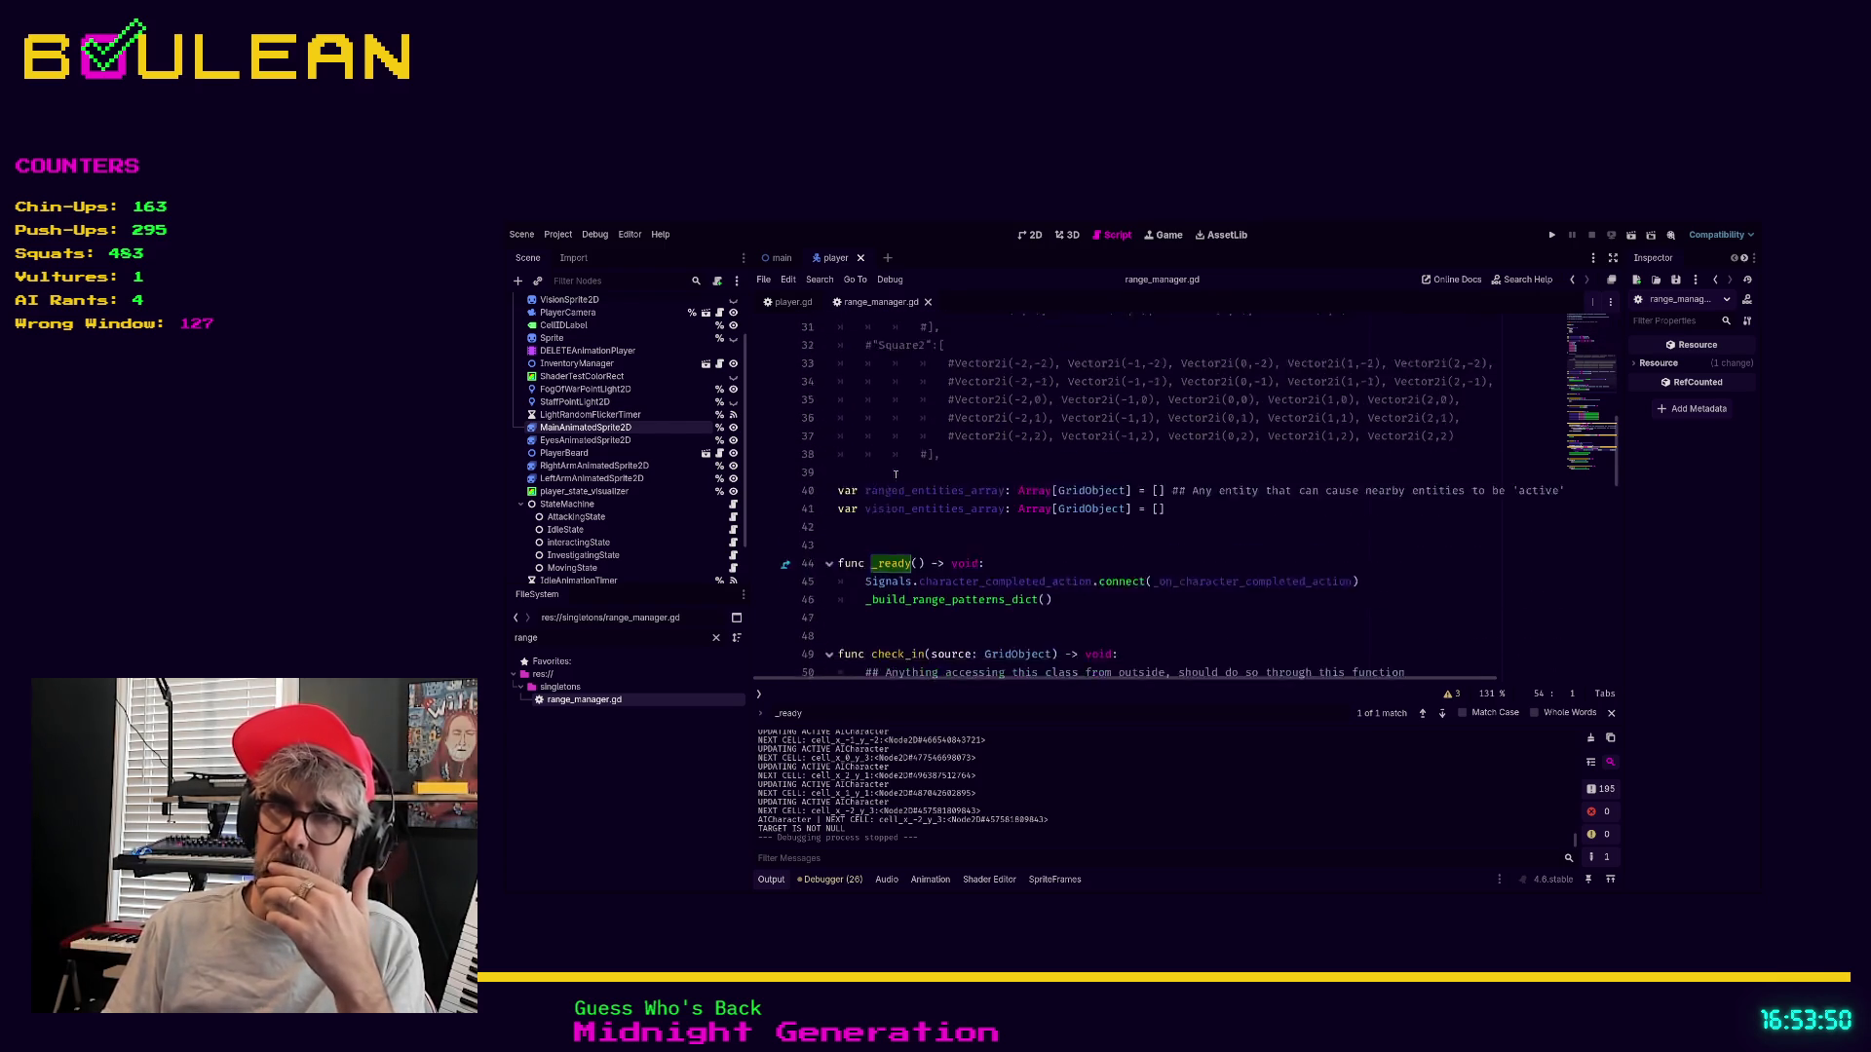
{"action": "scroll", "coordinate": [895, 474], "scroll_direction": "down", "scroll_amount": 3}
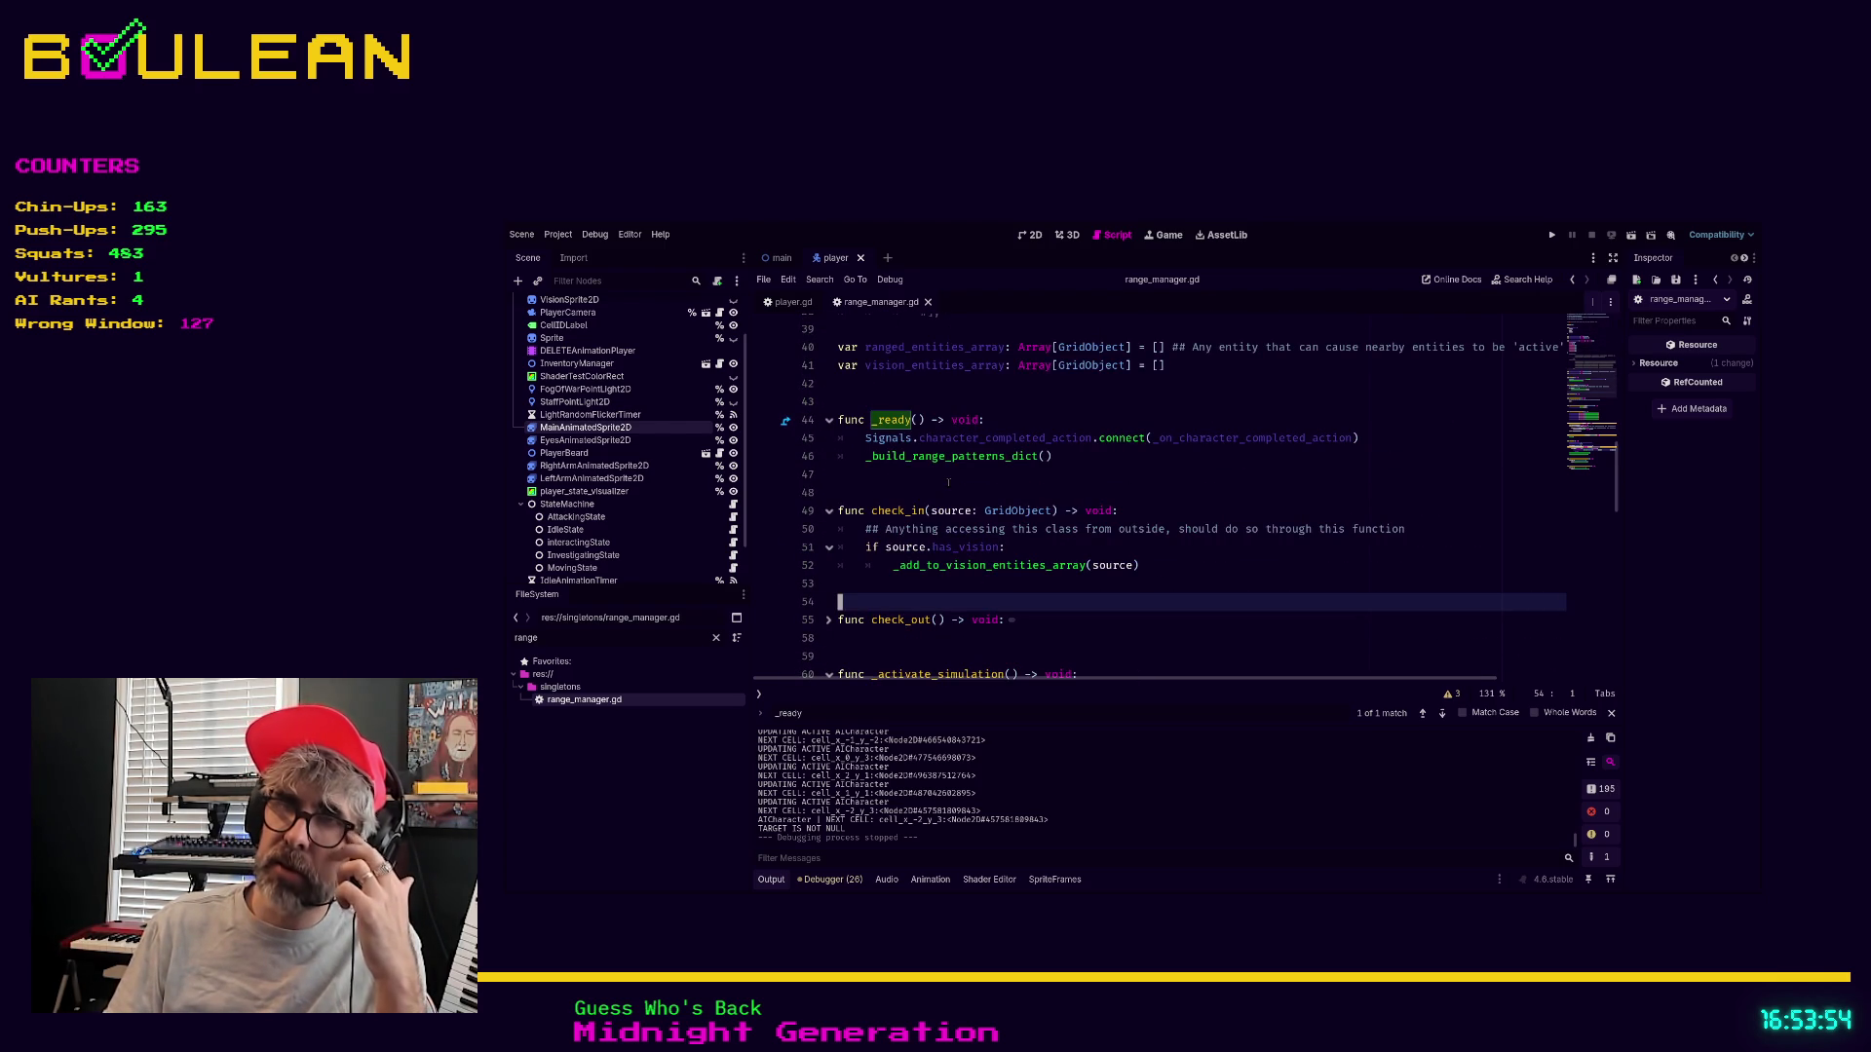
{"action": "scroll", "coordinate": [948, 481], "scroll_direction": "down", "scroll_amount": 1}
{"action": "scroll", "coordinate": [948, 481], "scroll_direction": "up", "scroll_amount": 3}
{"action": "scroll", "coordinate": [948, 482], "scroll_direction": "up", "scroll_amount": 8}
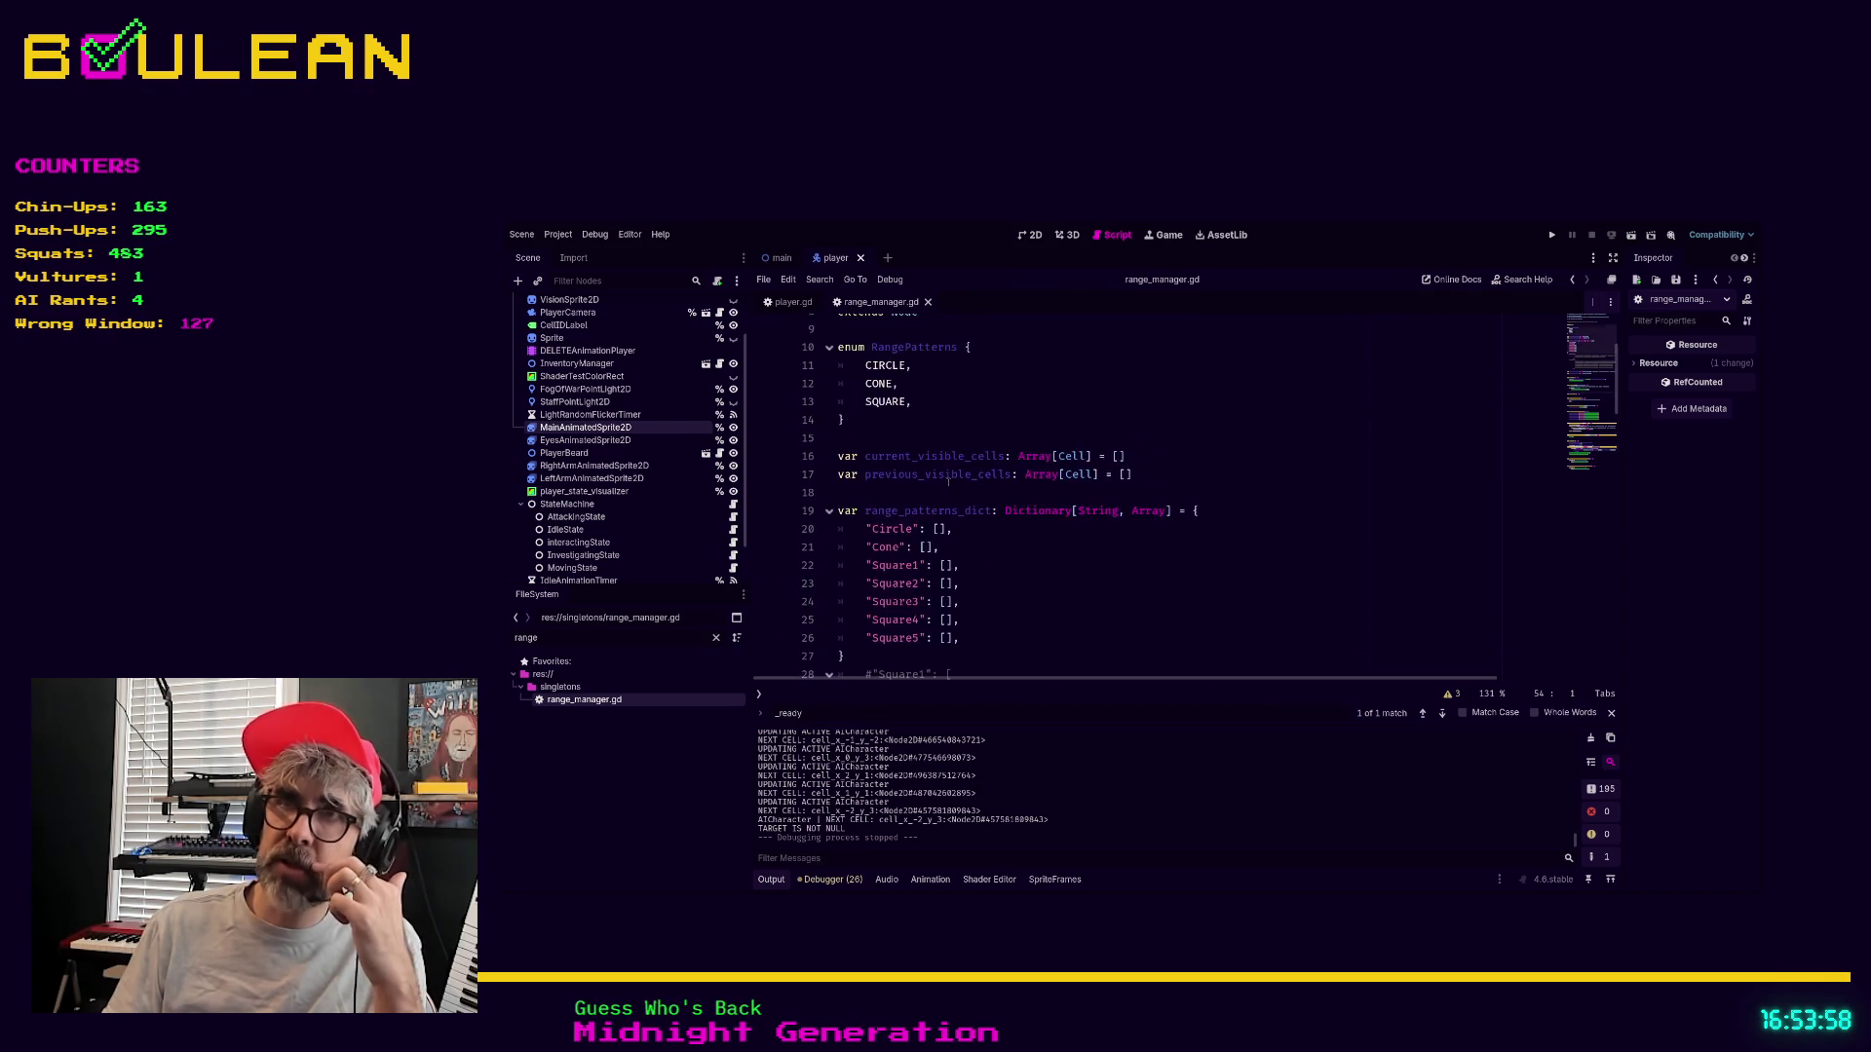
{"action": "scroll", "coordinate": [949, 481], "scroll_direction": "down", "scroll_amount": 6}
{"action": "left_click_drag", "start_coordinate": [950, 530], "coordinate": [791, 368]}
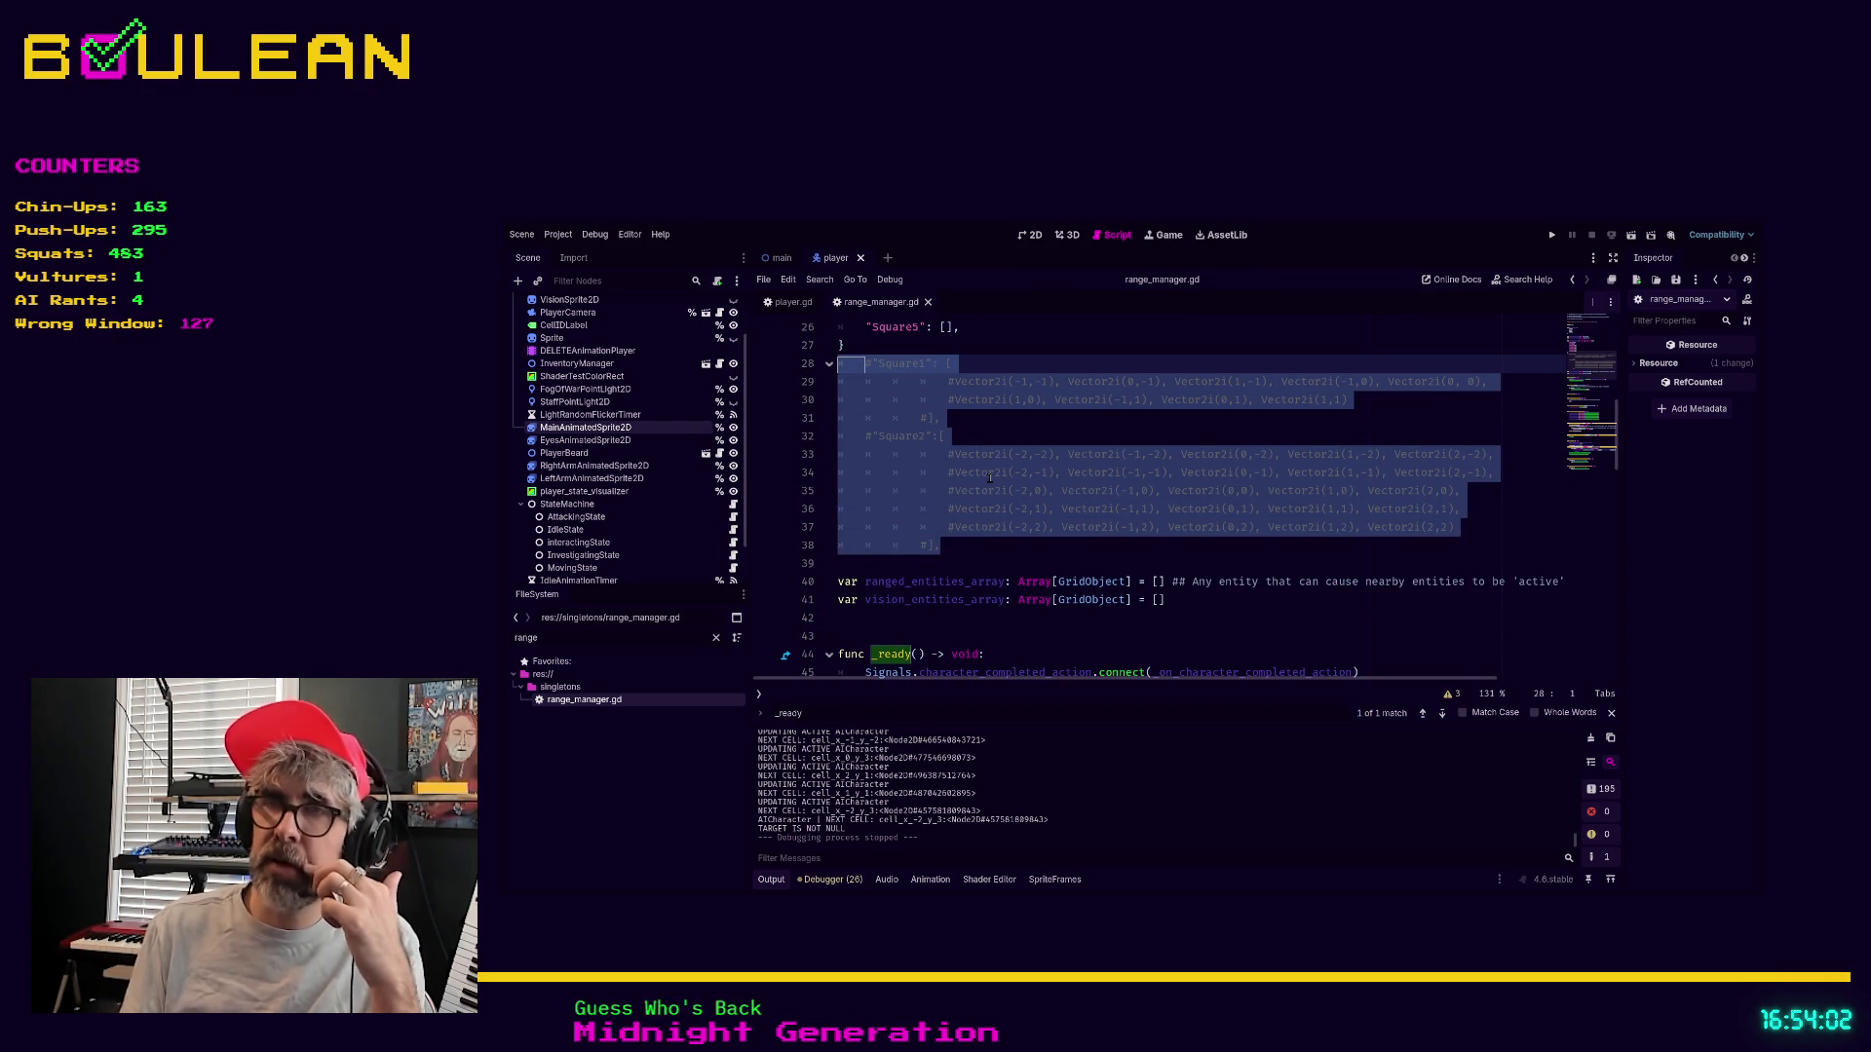
{"action": "left_click", "coordinate": [1179, 640]}
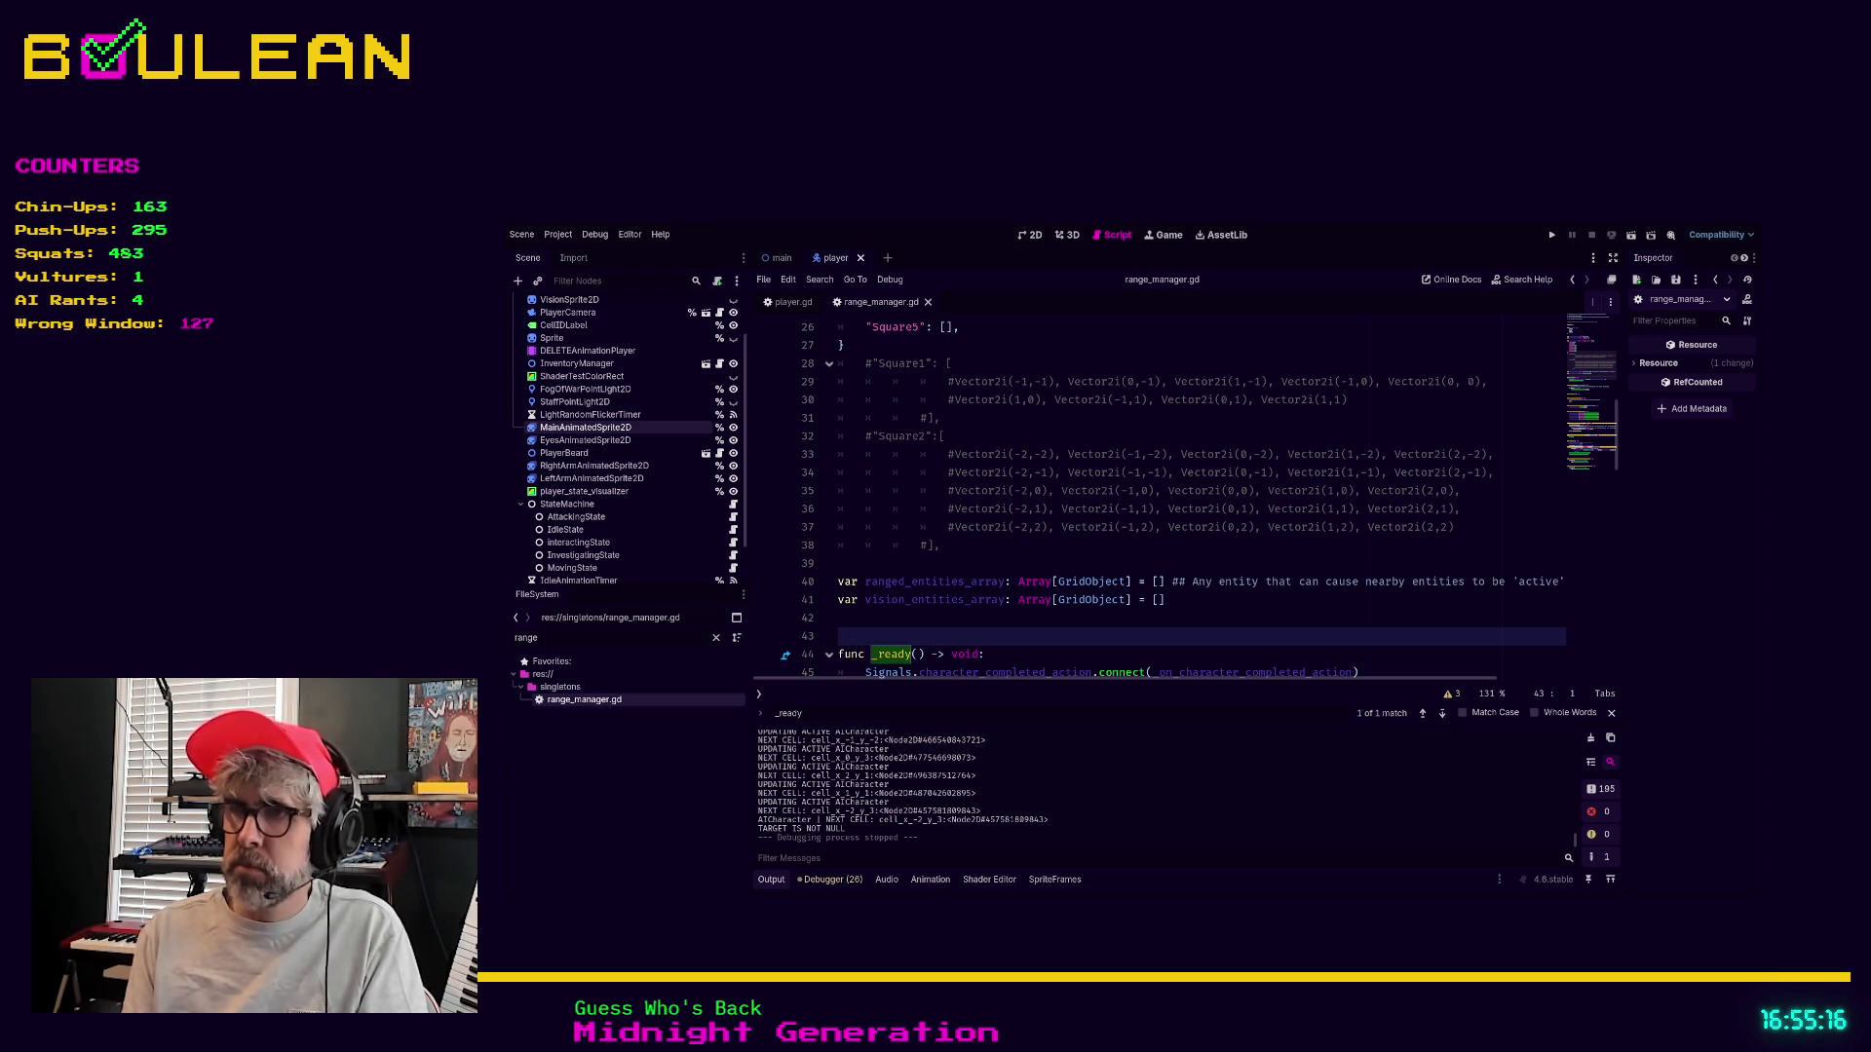
{"action": "left_click", "coordinate": [1178, 358]}
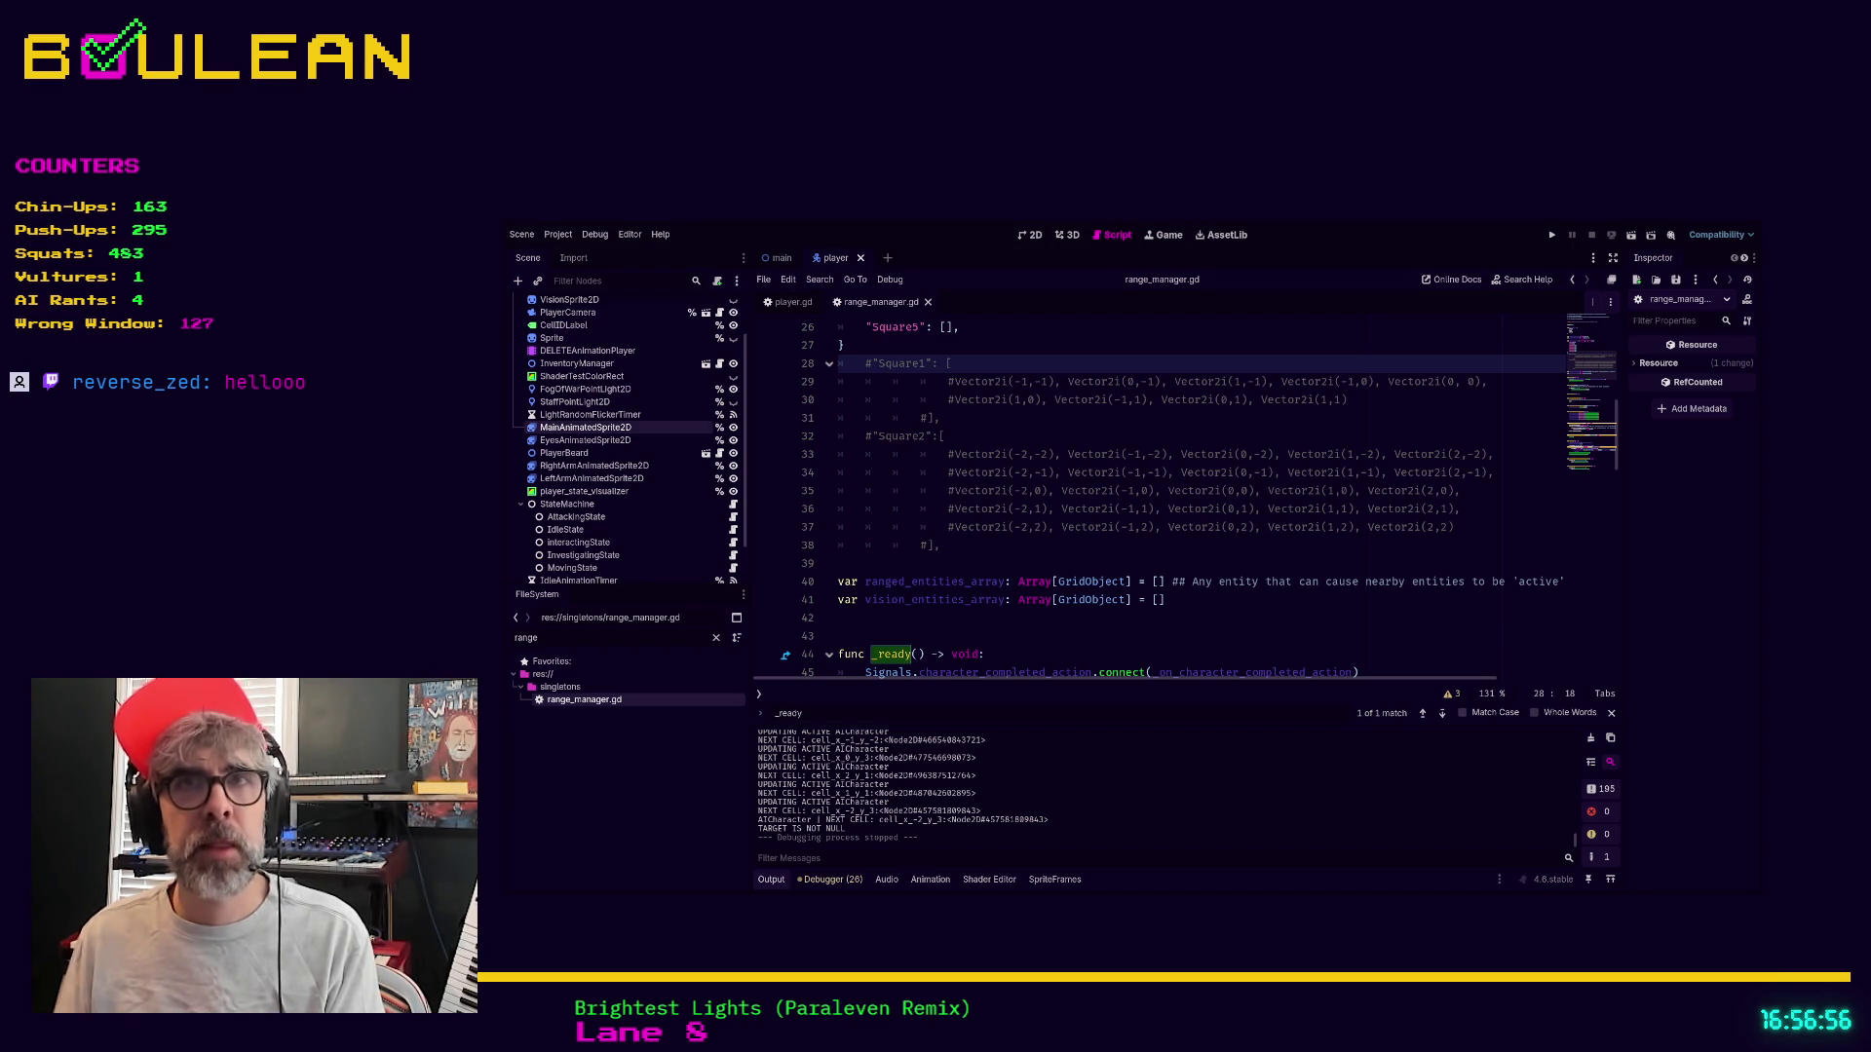
{"action": "scroll", "coordinate": [1169, 507], "scroll_direction": "up", "scroll_amount": 1}
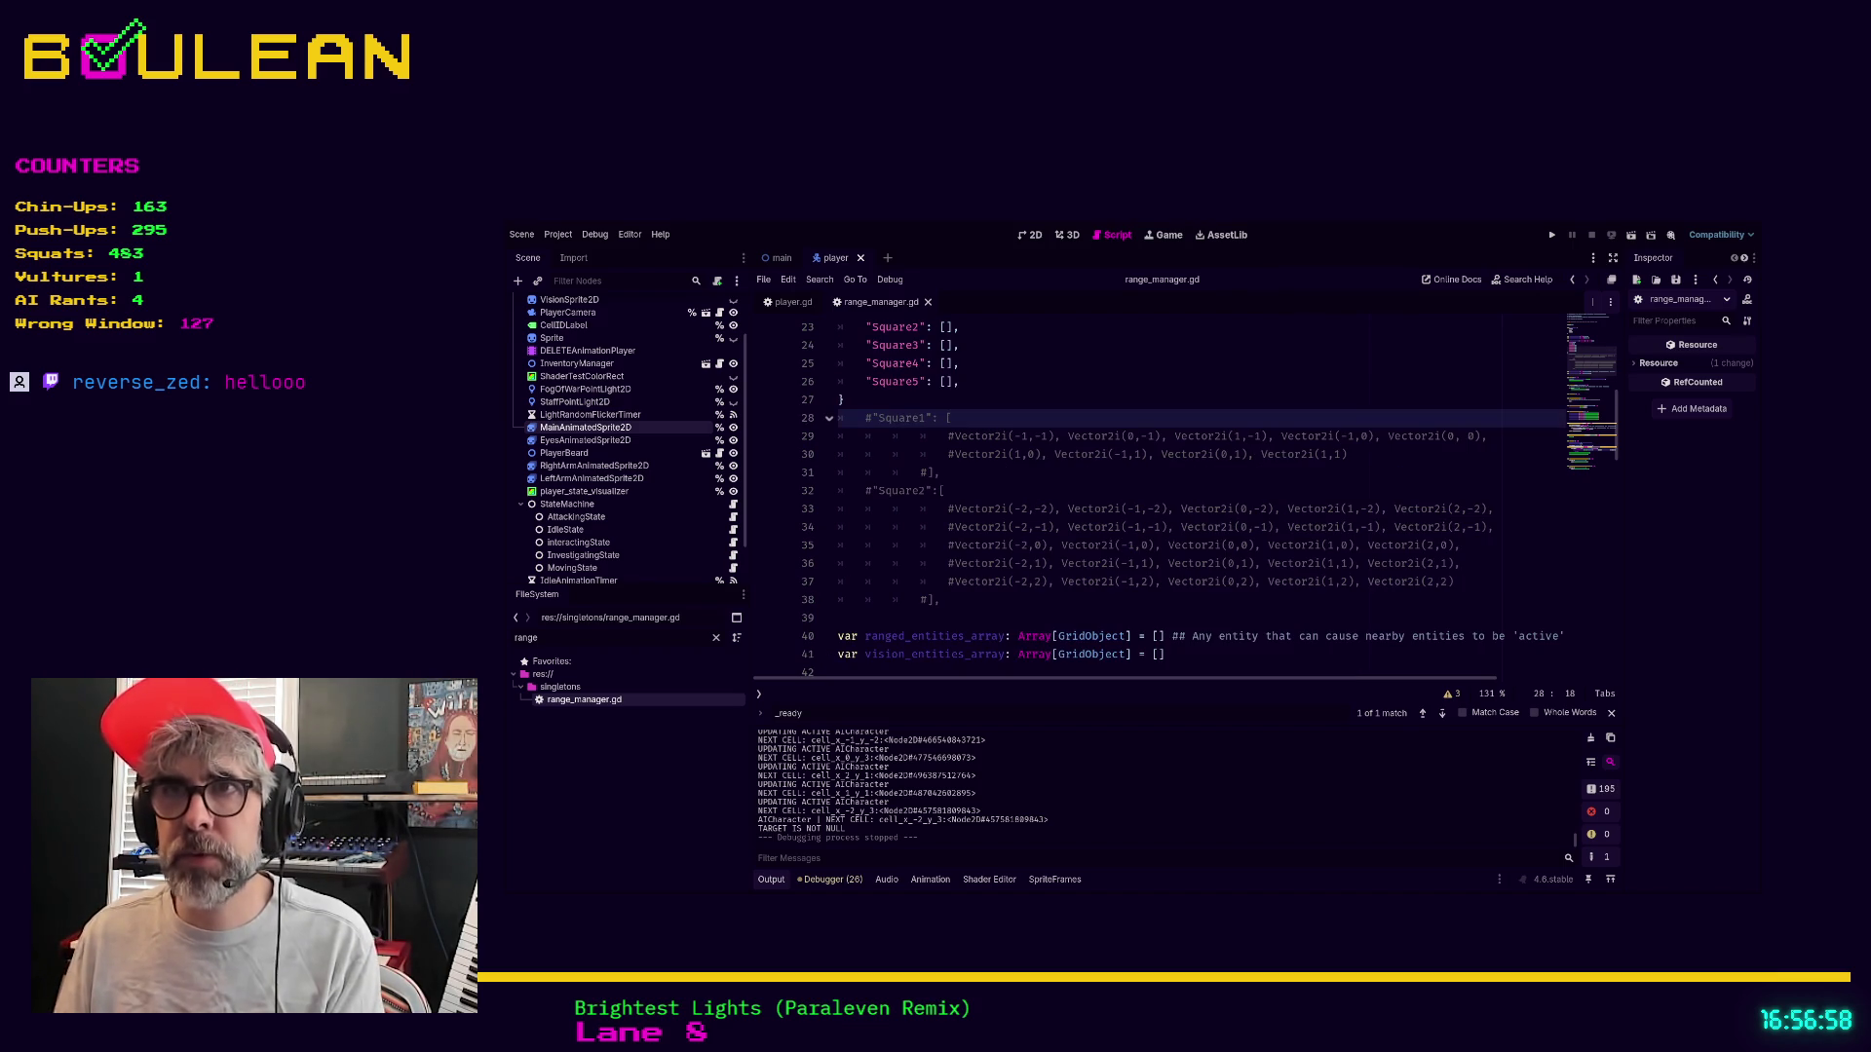
Delete the commented Square1/Square2 block and leftover blank line, then save range_manager.gd
{"action": "key", "text": "shift+Down"}
{"action": "key", "text": "shift+Down"}
{"action": "key", "text": "shift+Down"}
{"action": "key", "text": "BackSpace"}
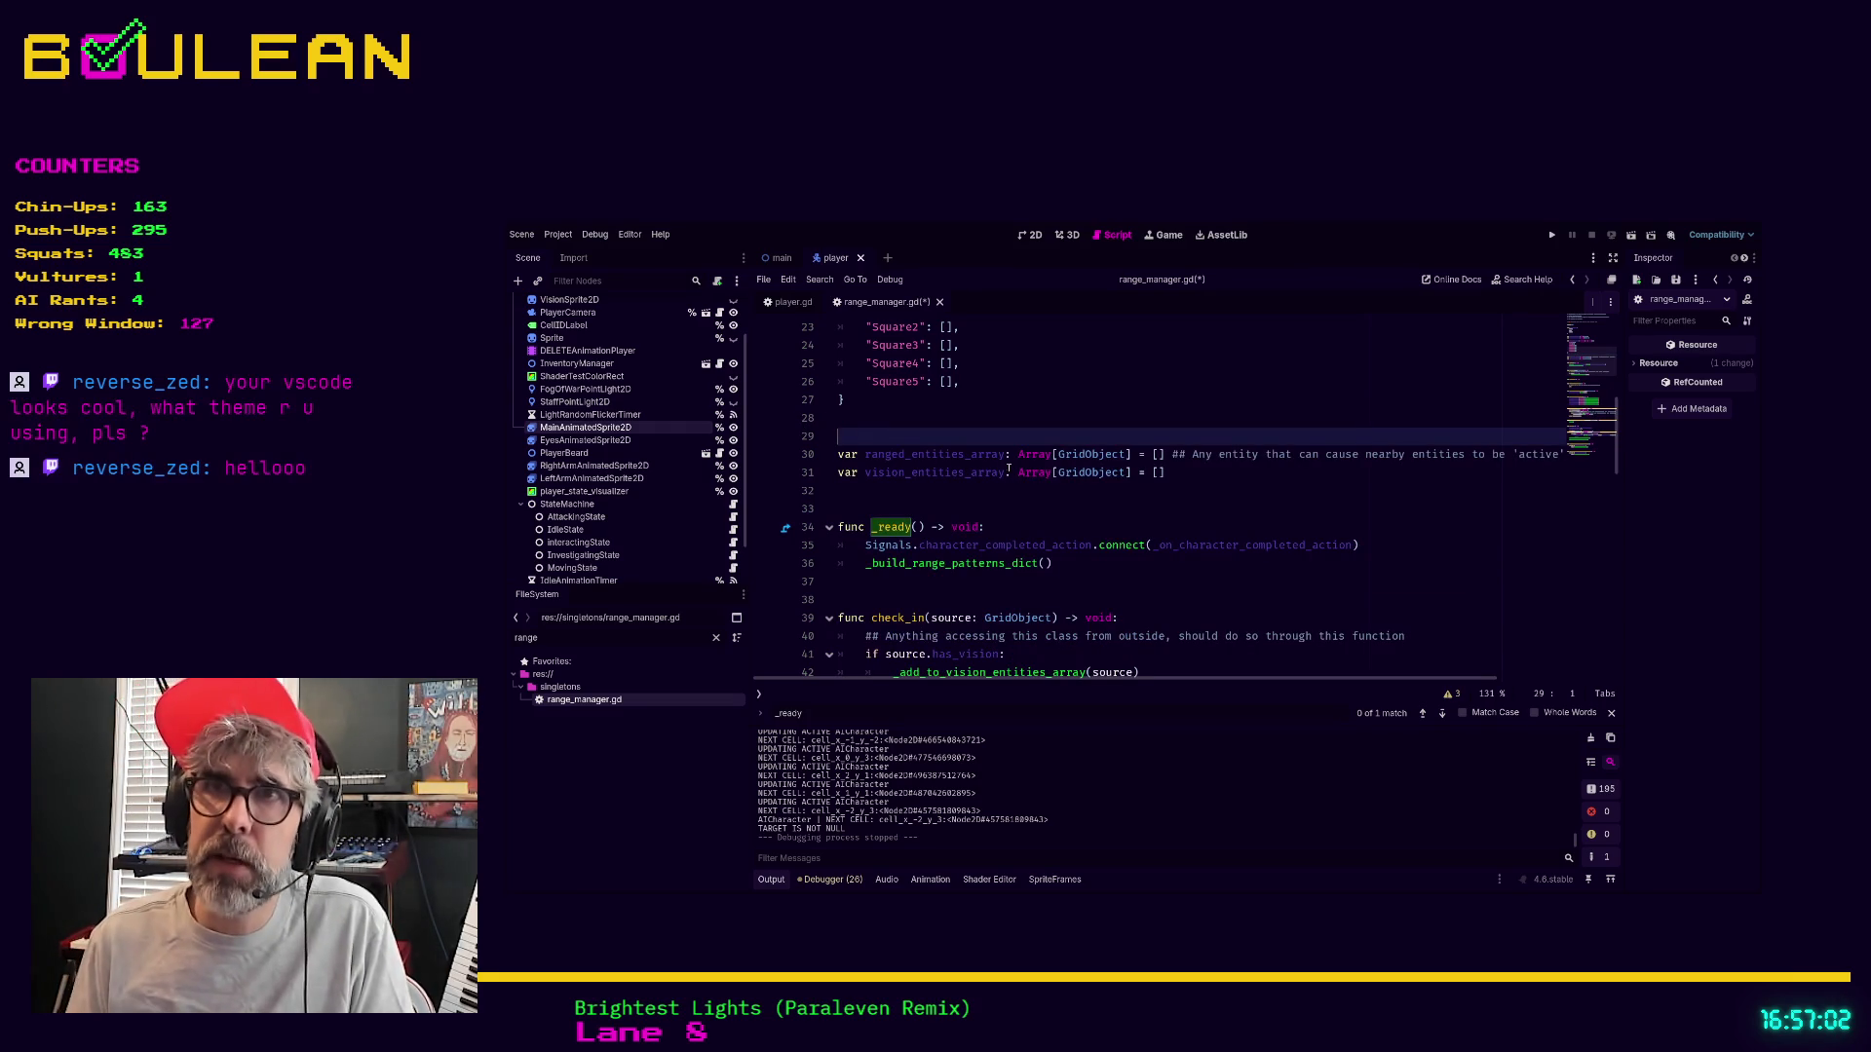
{"action": "scroll", "coordinate": [1009, 470], "scroll_direction": "up", "scroll_amount": 3}
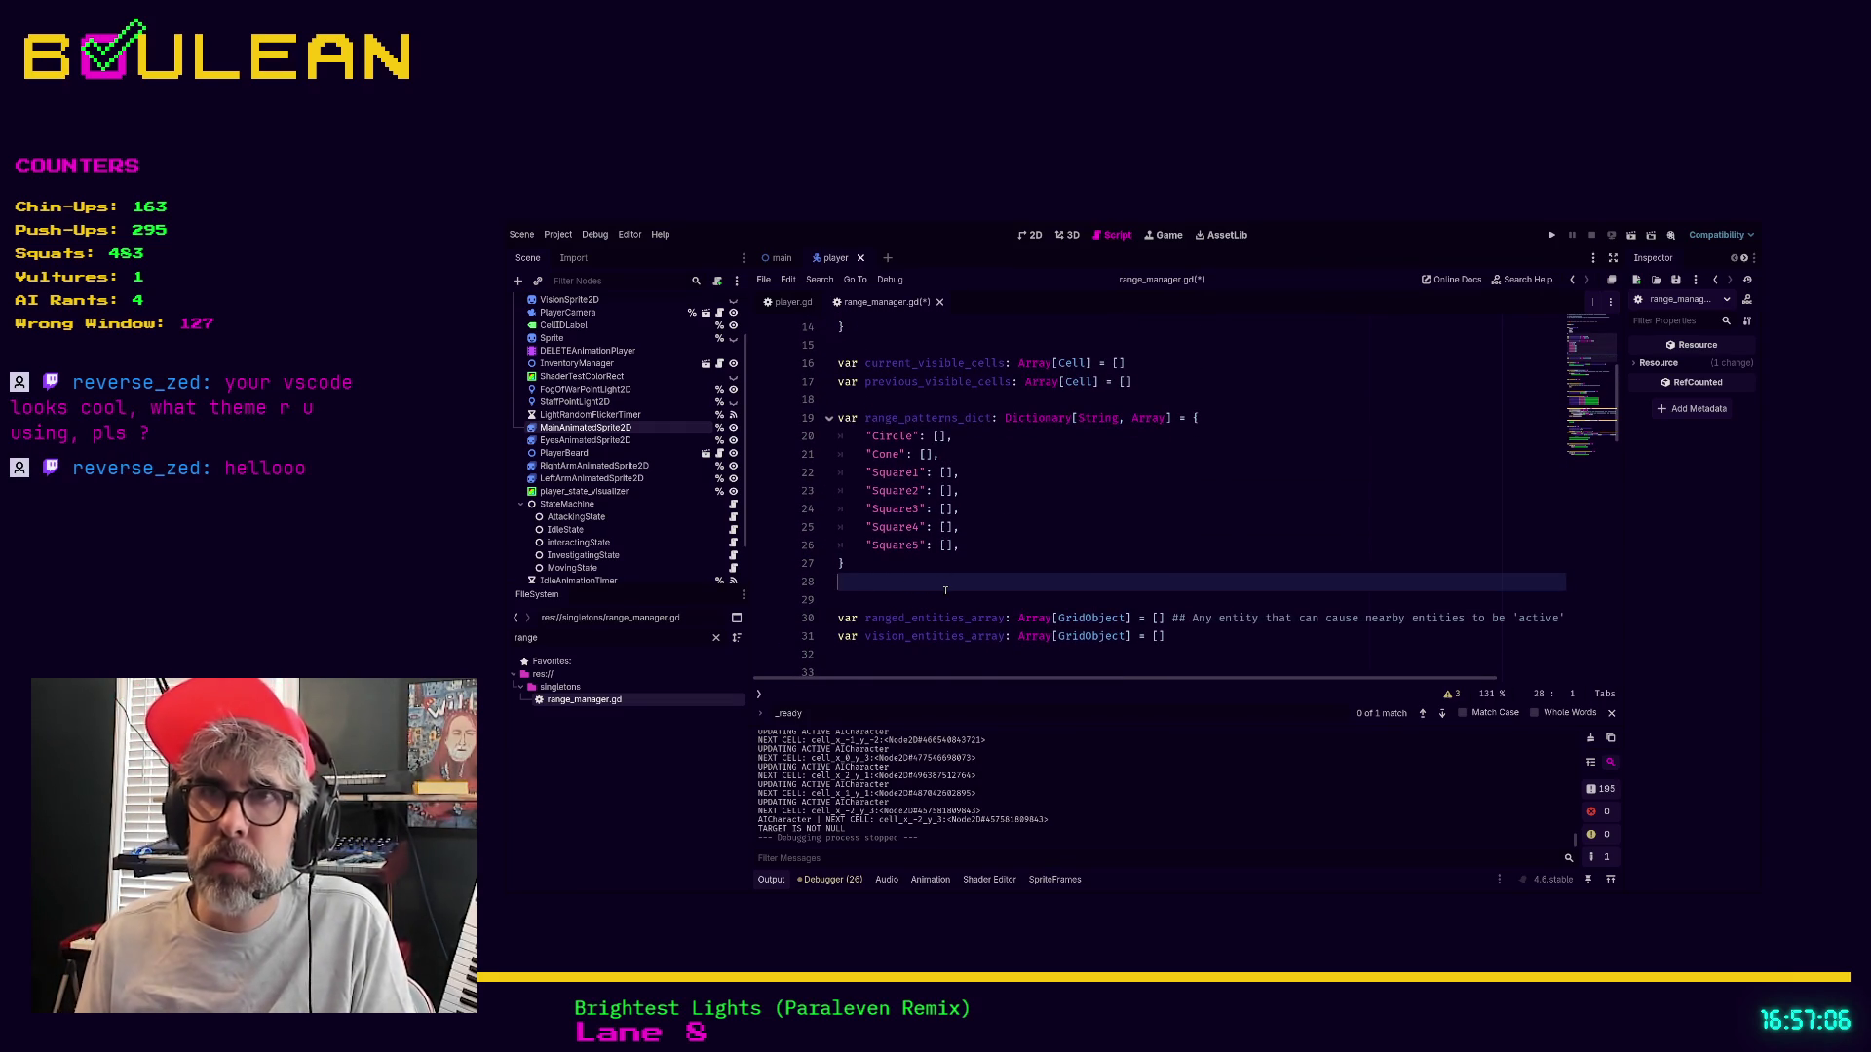
{"action": "key", "text": "Delete"}
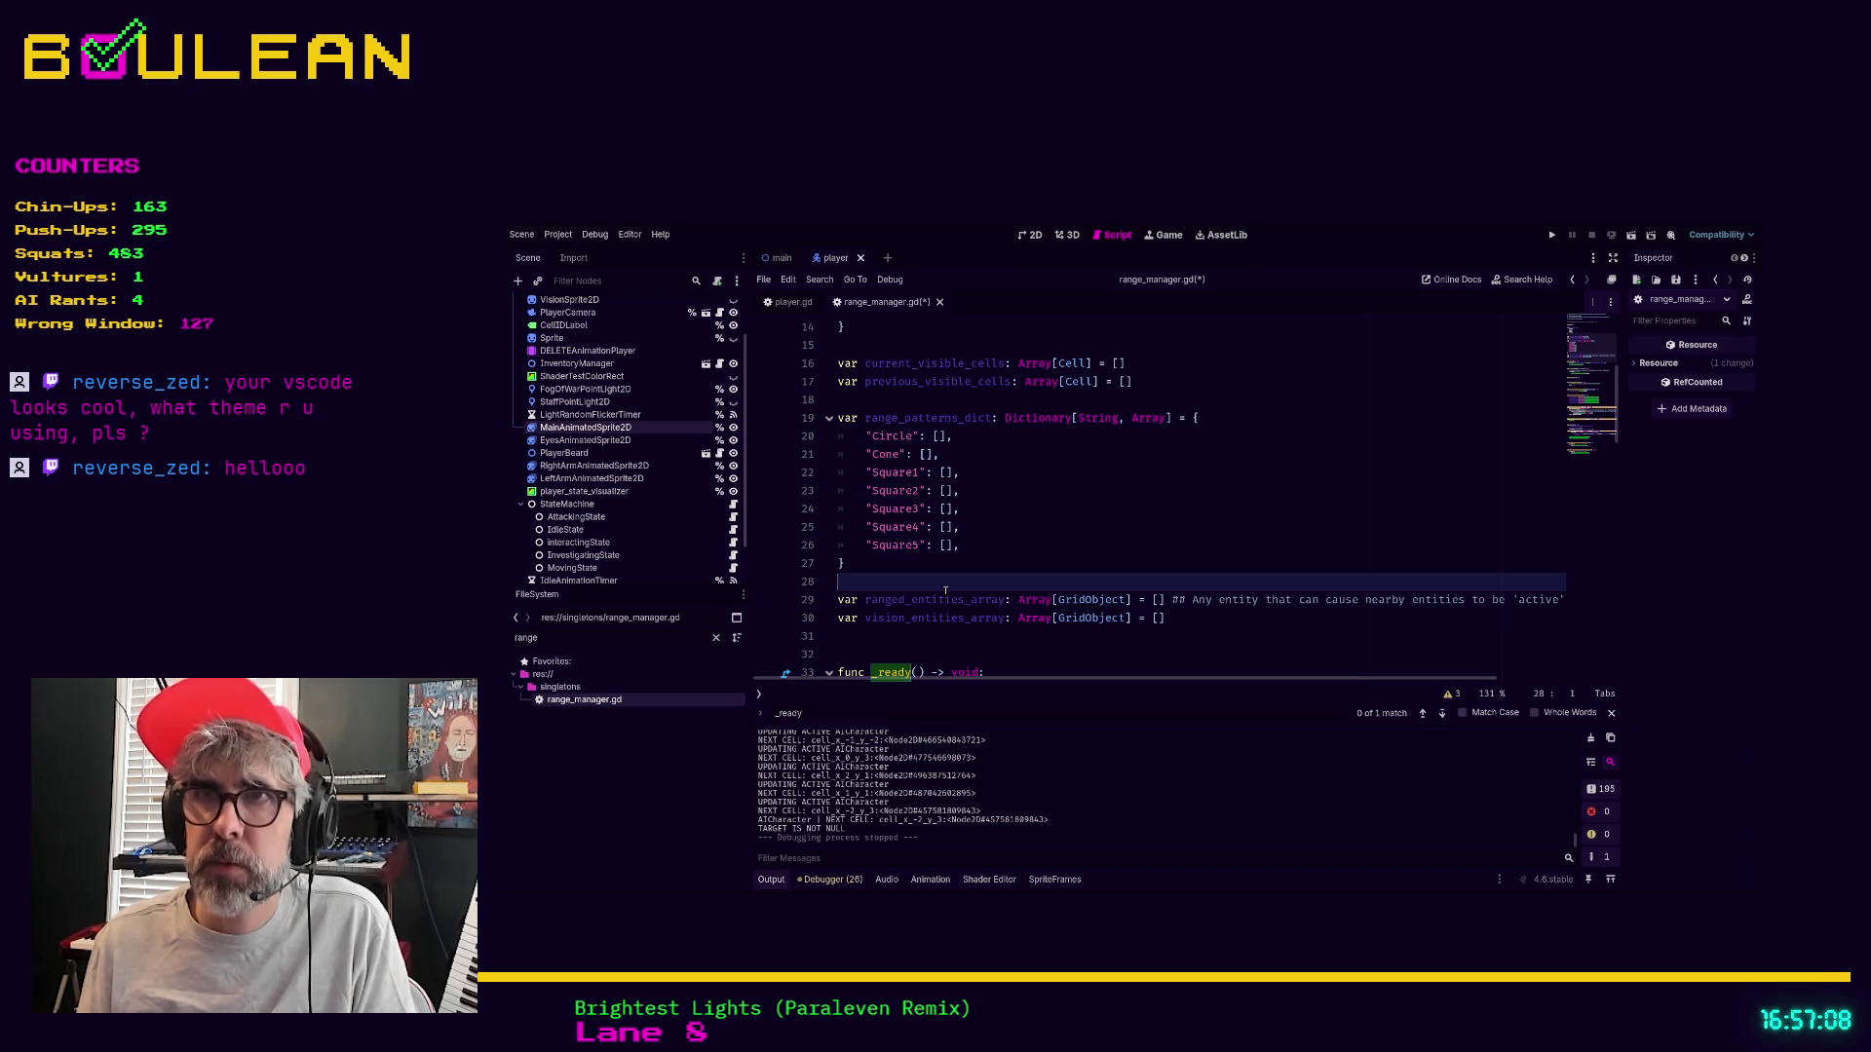
{"action": "key", "text": "Down"}
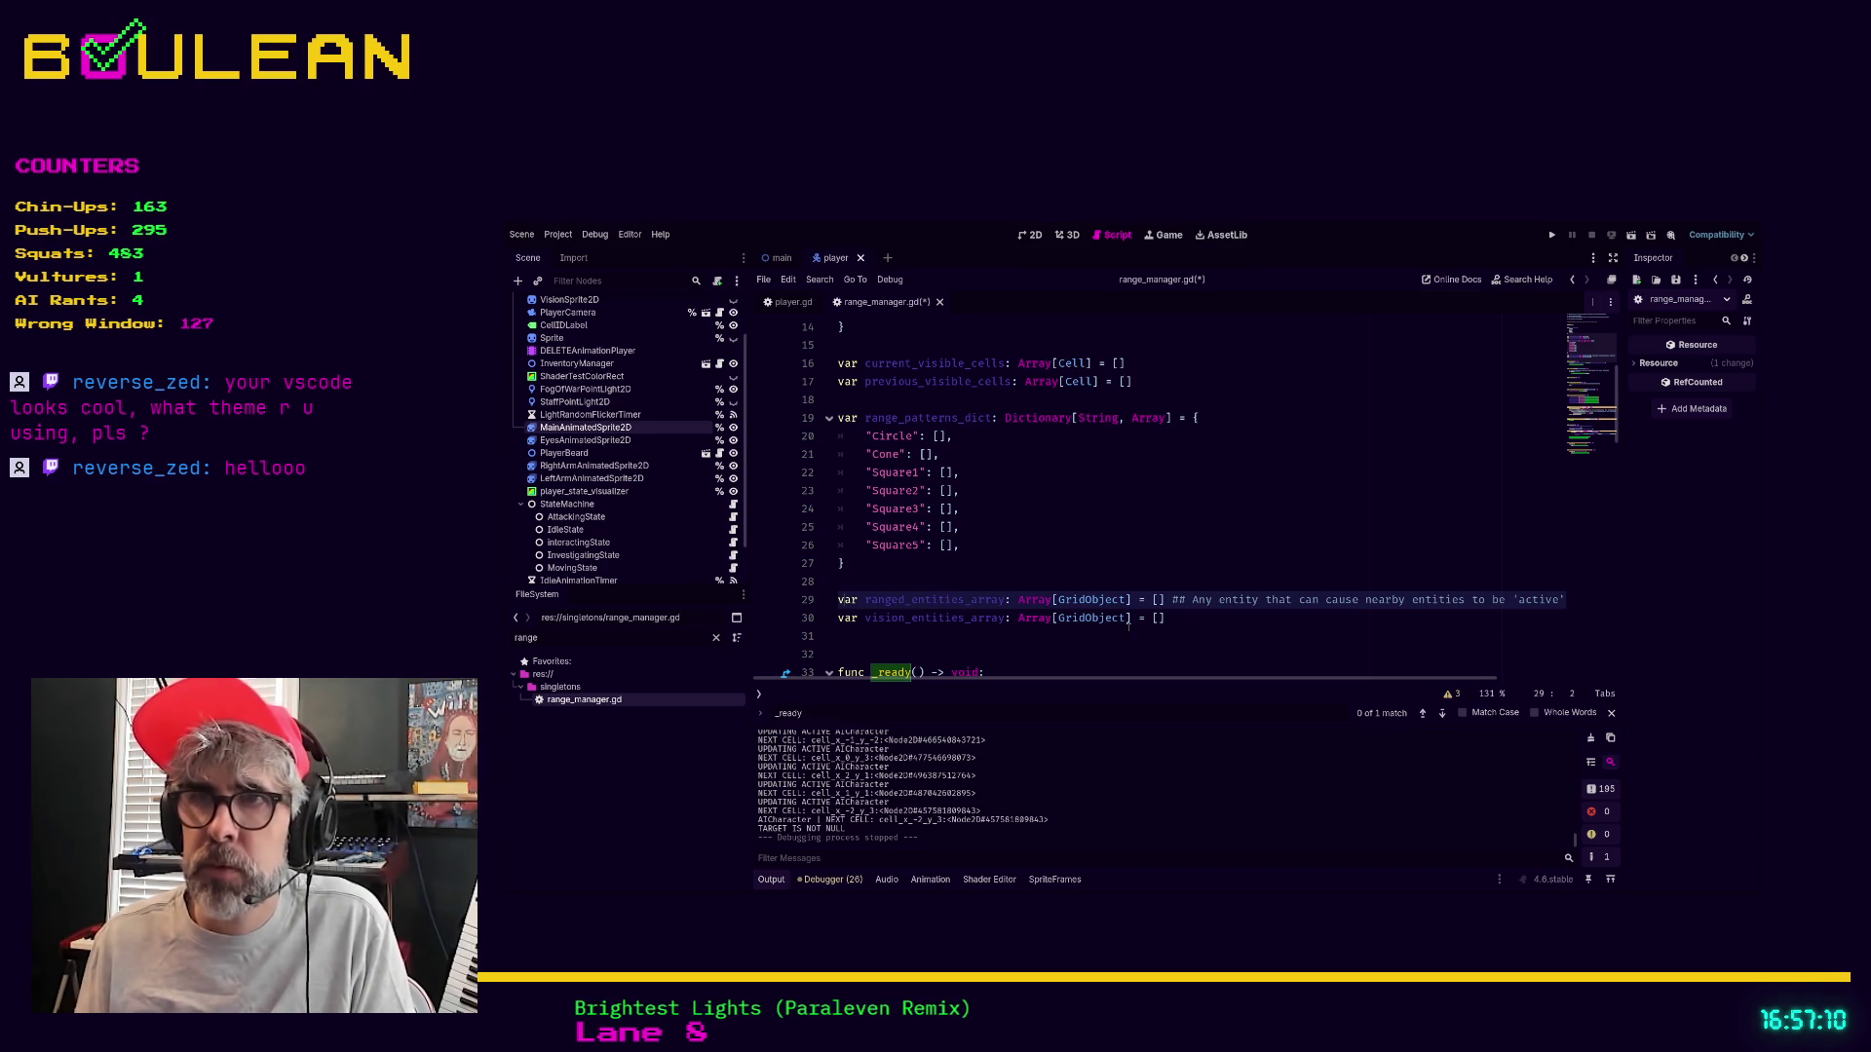
{"action": "left_click", "coordinate": [954, 654]}
{"action": "scroll", "coordinate": [955, 651], "scroll_direction": "down", "scroll_amount": 1}
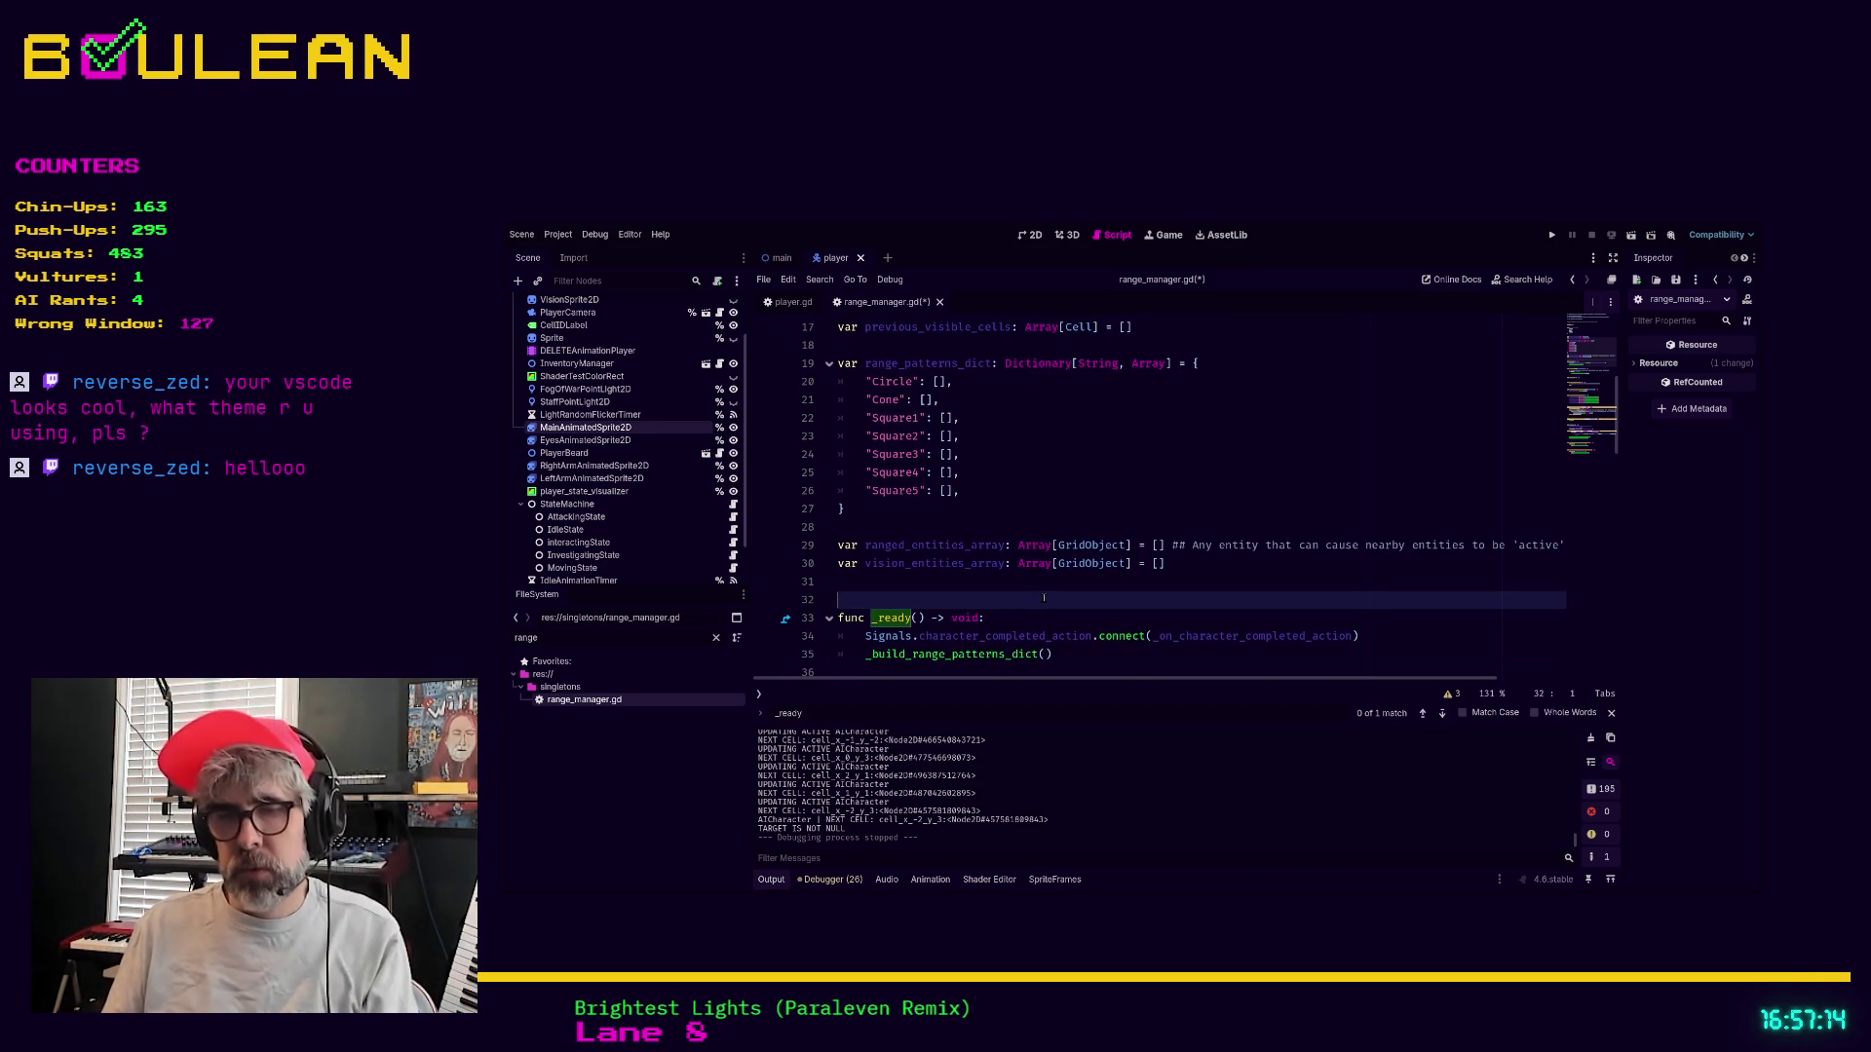
{"action": "key", "text": "ctrl+s"}
{"action": "scroll", "coordinate": [975, 585], "scroll_direction": "down", "scroll_amount": 3}
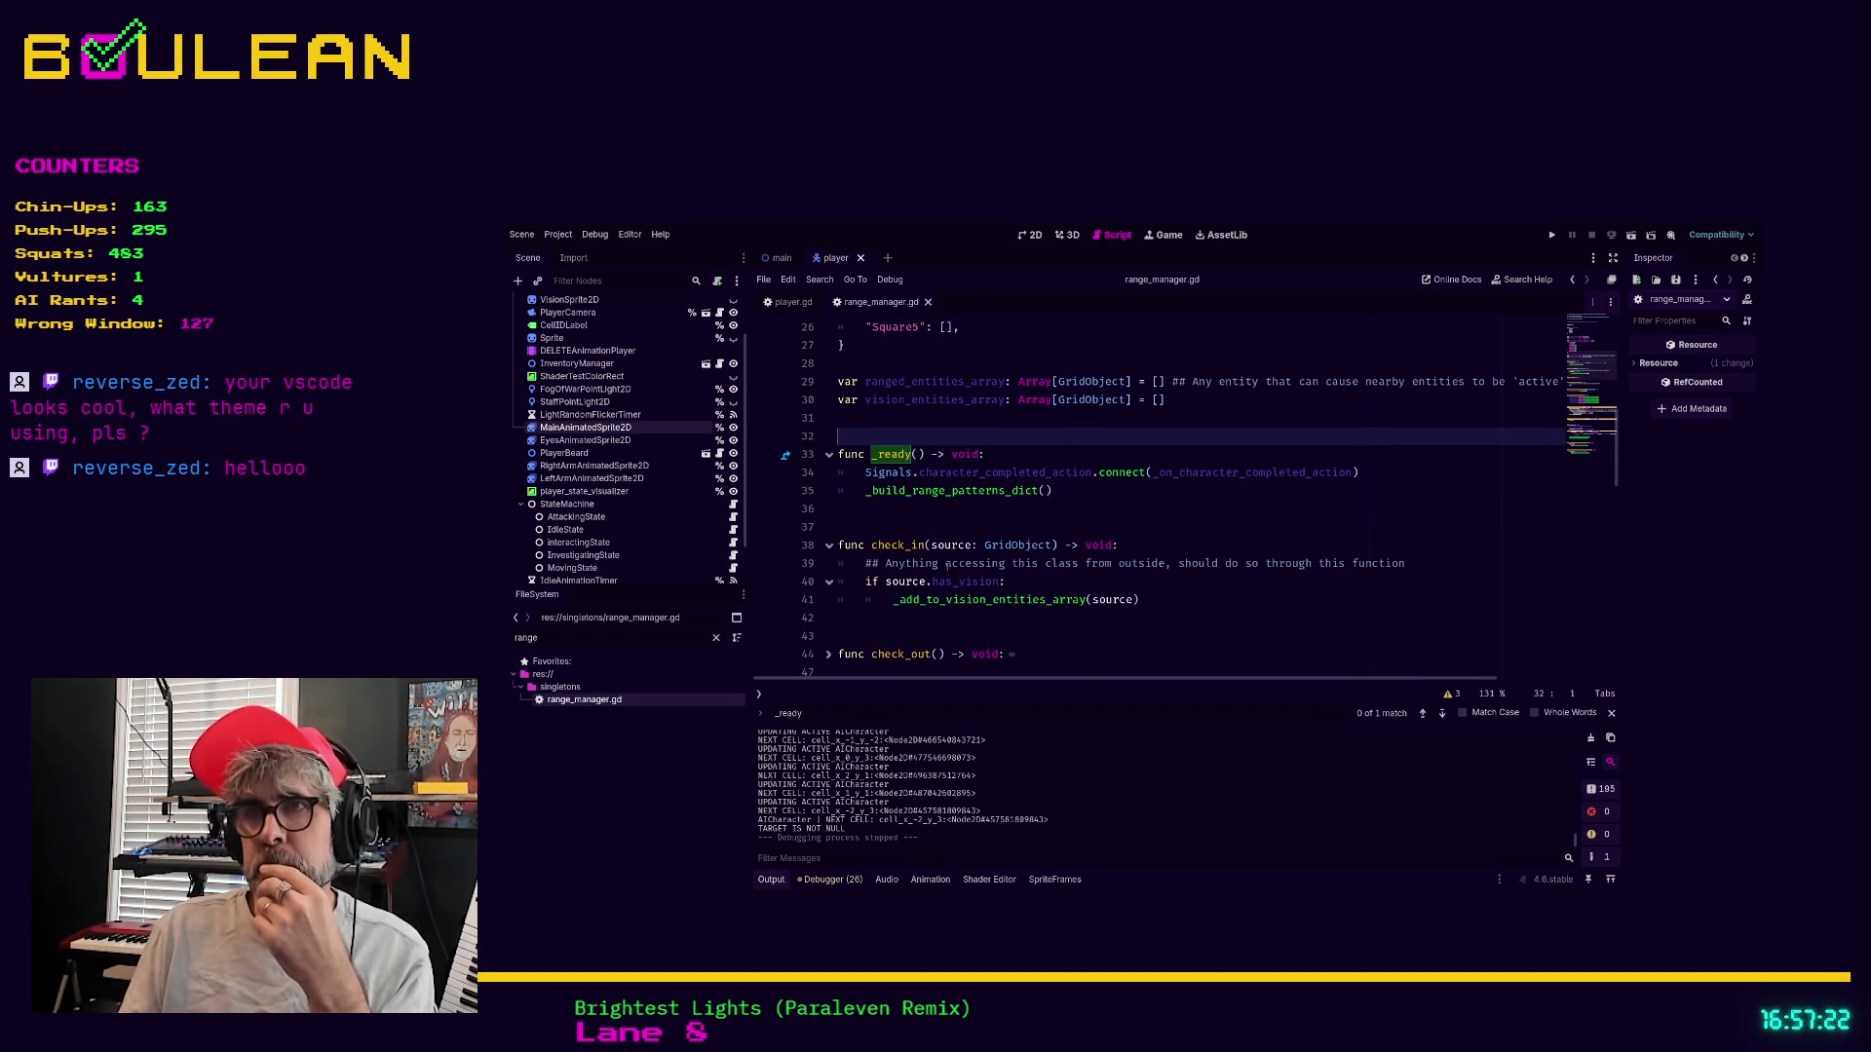
{"action": "scroll", "coordinate": [999, 590], "scroll_direction": "down", "scroll_amount": 1}
{"action": "scroll", "coordinate": [998, 590], "scroll_direction": "down", "scroll_amount": 1}
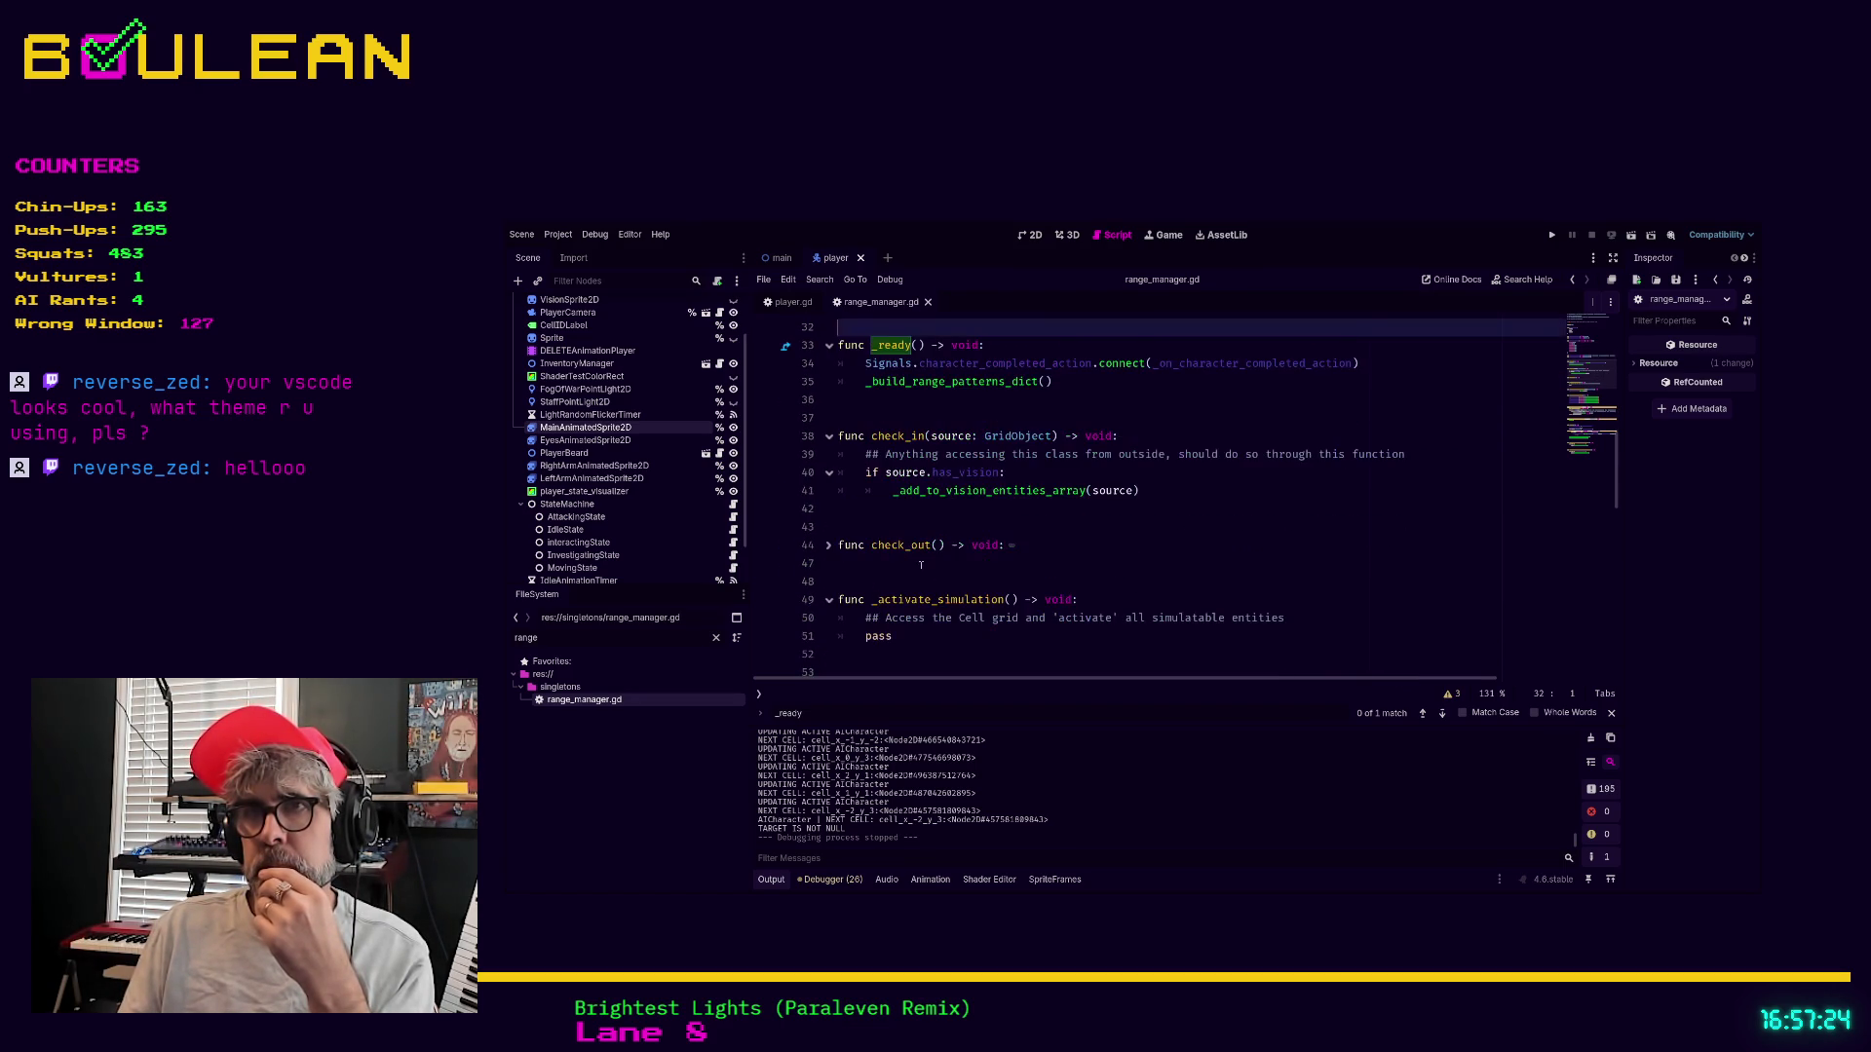
{"action": "left_click", "coordinate": [828, 545]}
{"action": "scroll", "coordinate": [908, 563], "scroll_direction": "down", "scroll_amount": 2}
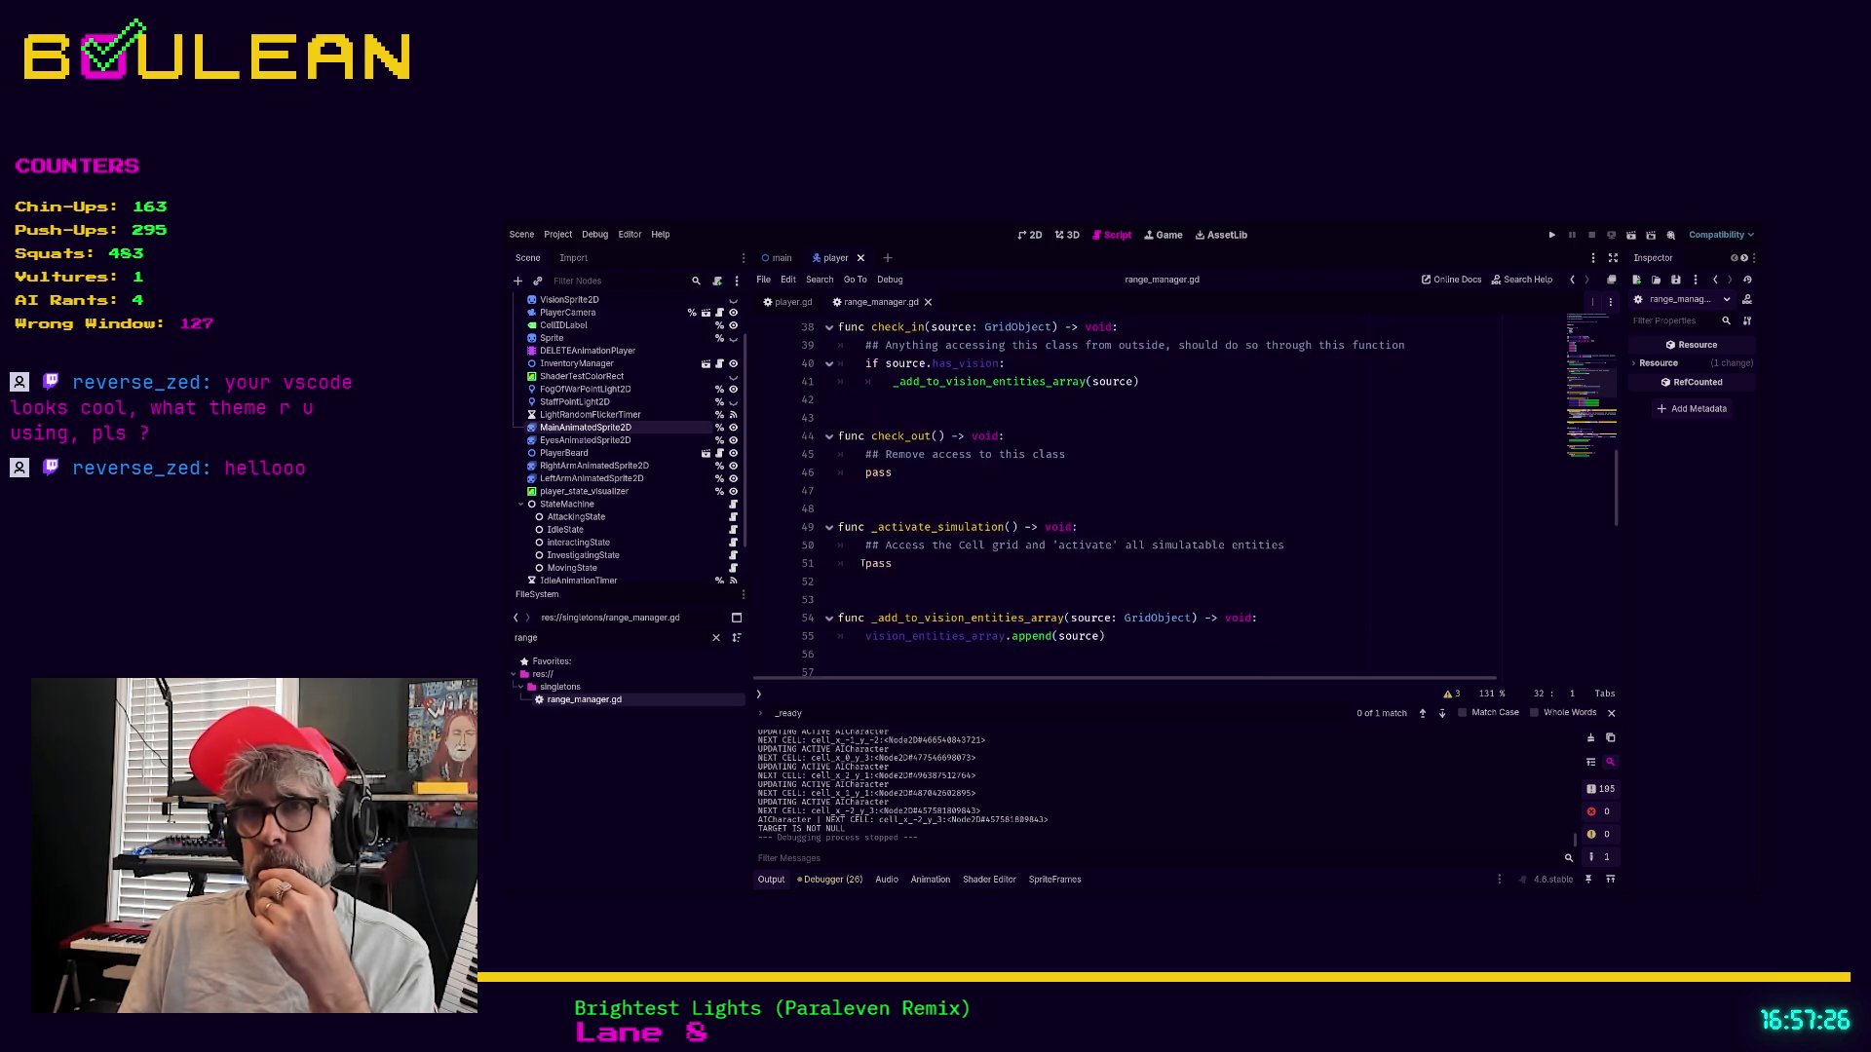
{"action": "scroll", "coordinate": [920, 563], "scroll_direction": "down", "scroll_amount": 1}
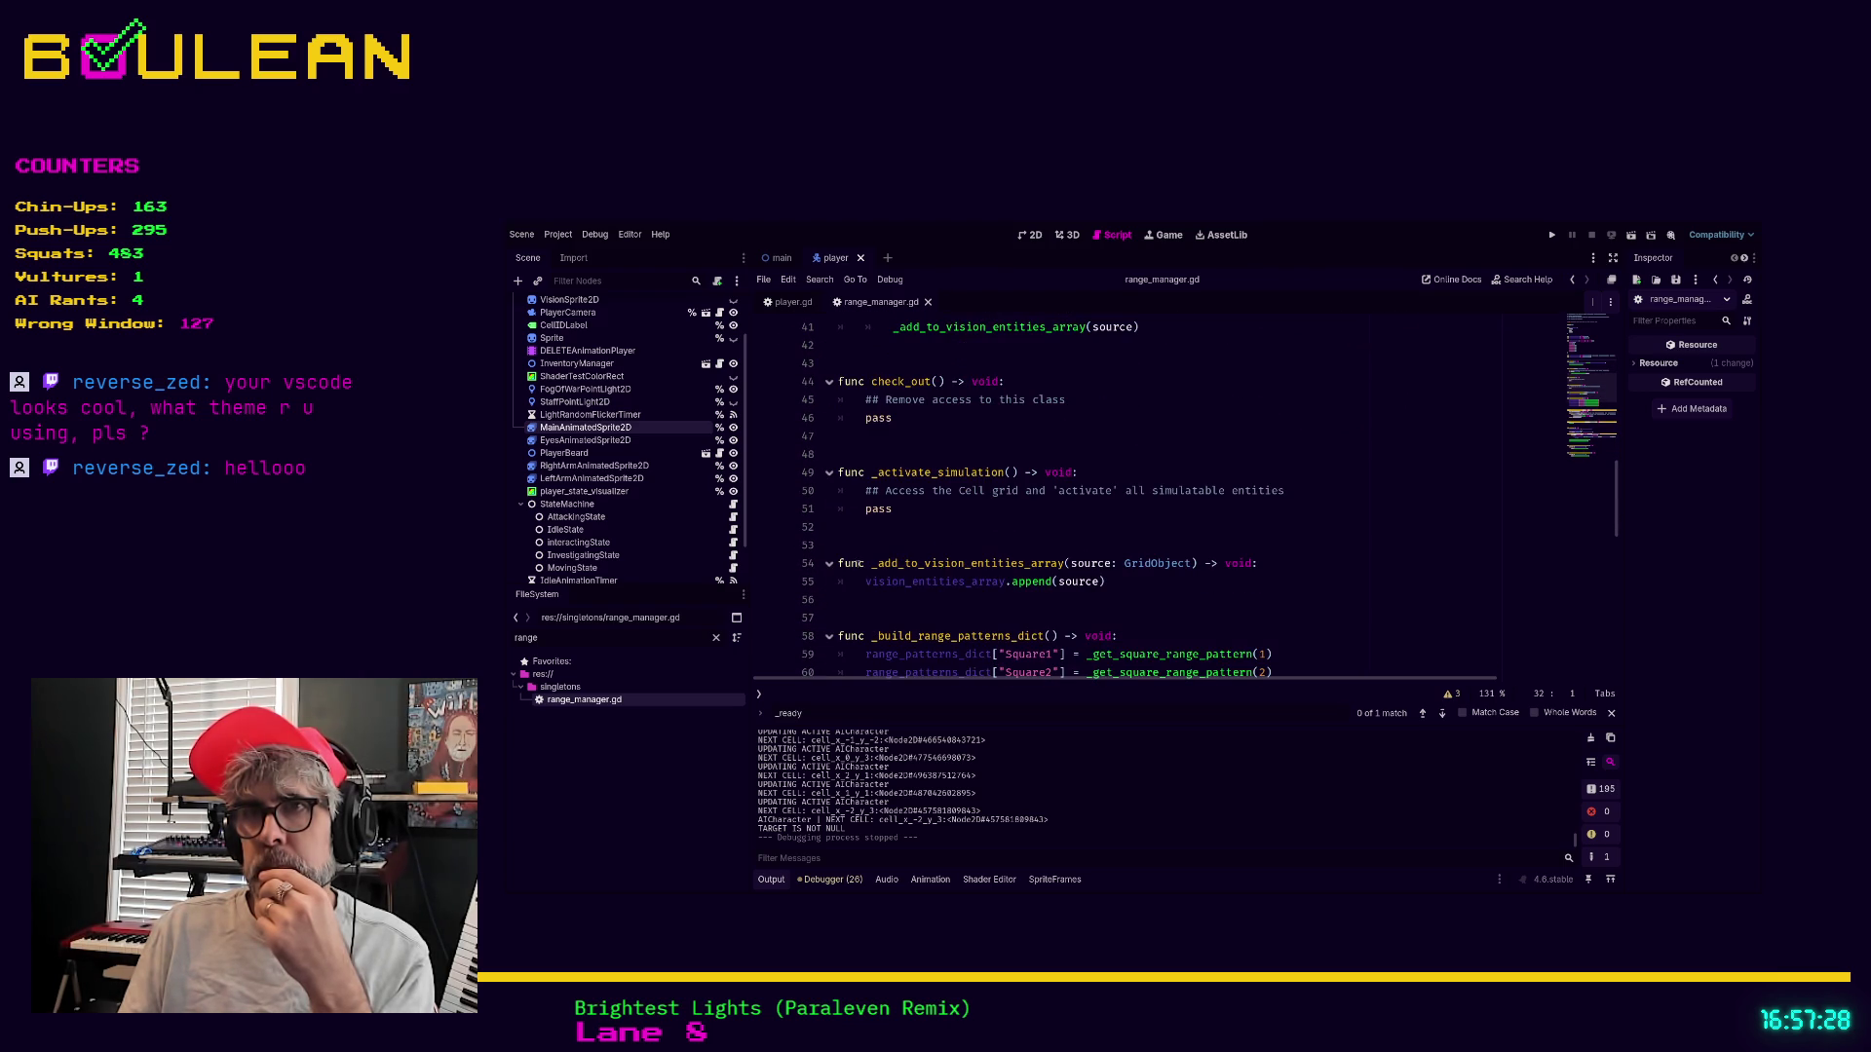
{"action": "scroll", "coordinate": [933, 581], "scroll_direction": "down", "scroll_amount": 2}
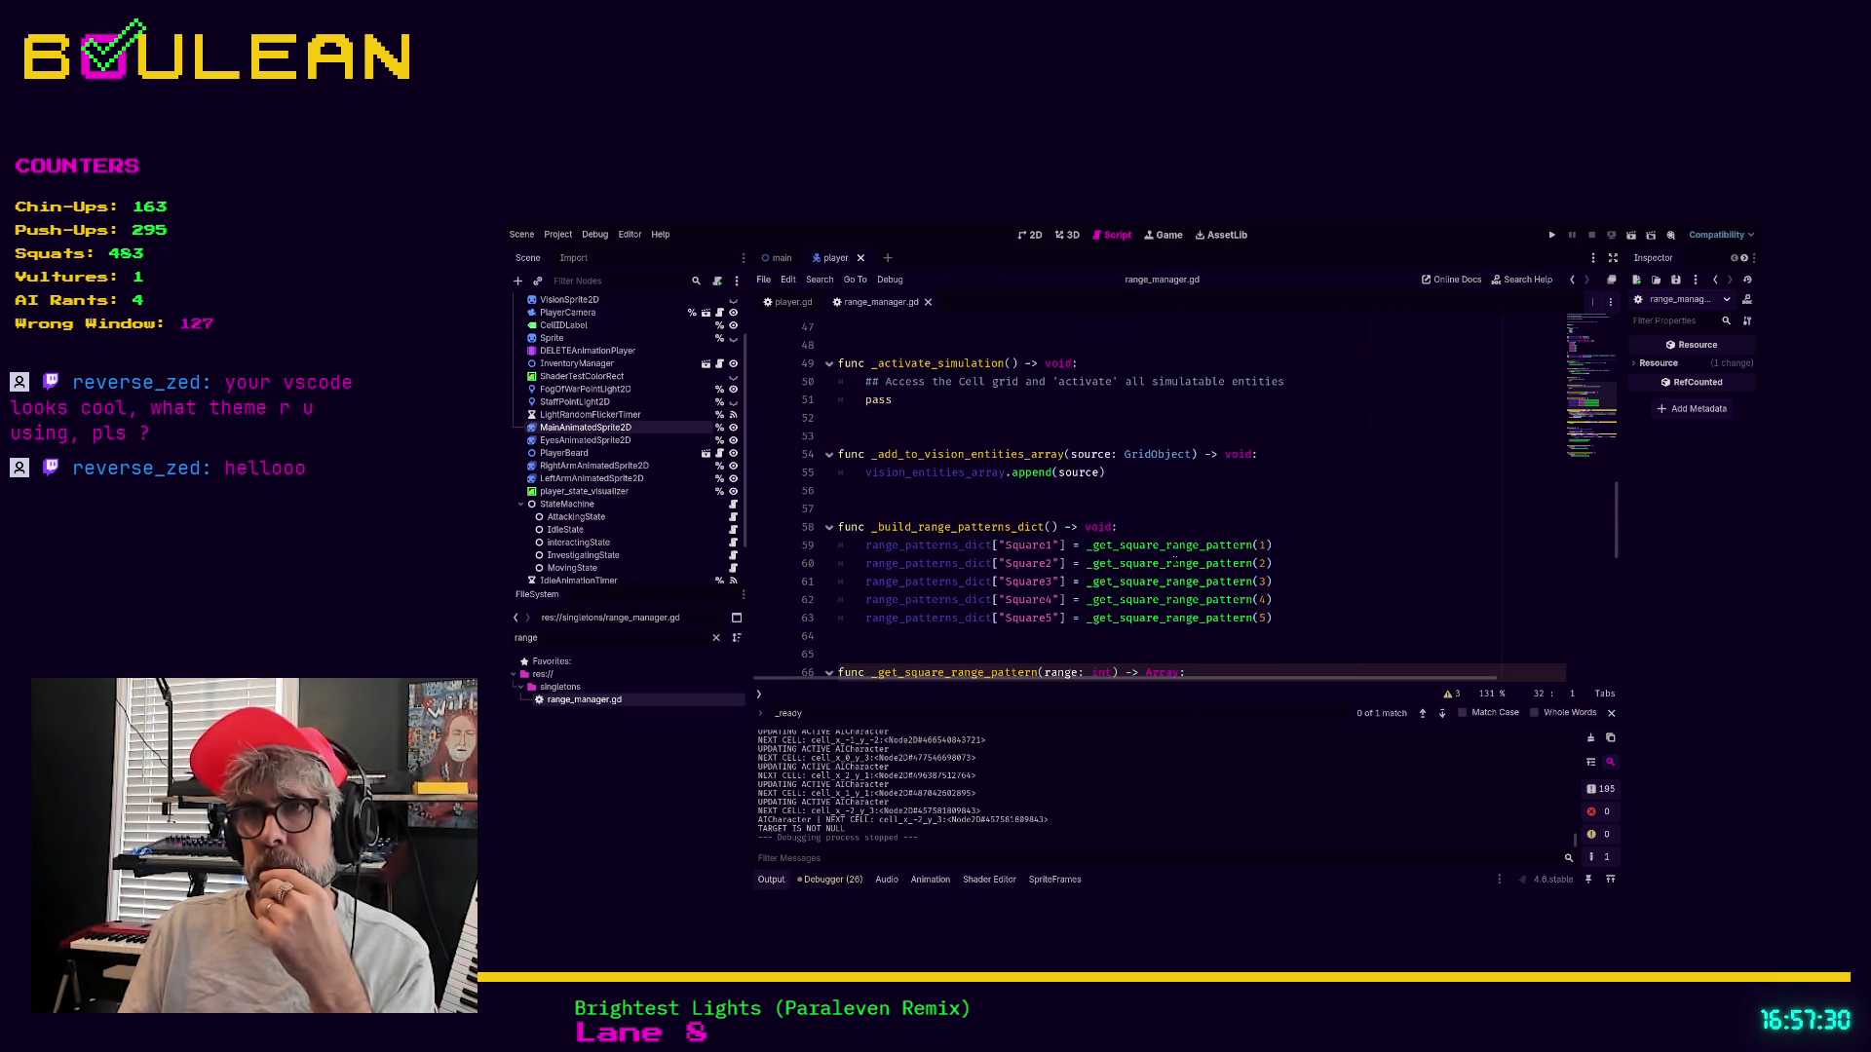
{"action": "scroll", "coordinate": [1171, 558], "scroll_direction": "down", "scroll_amount": 2}
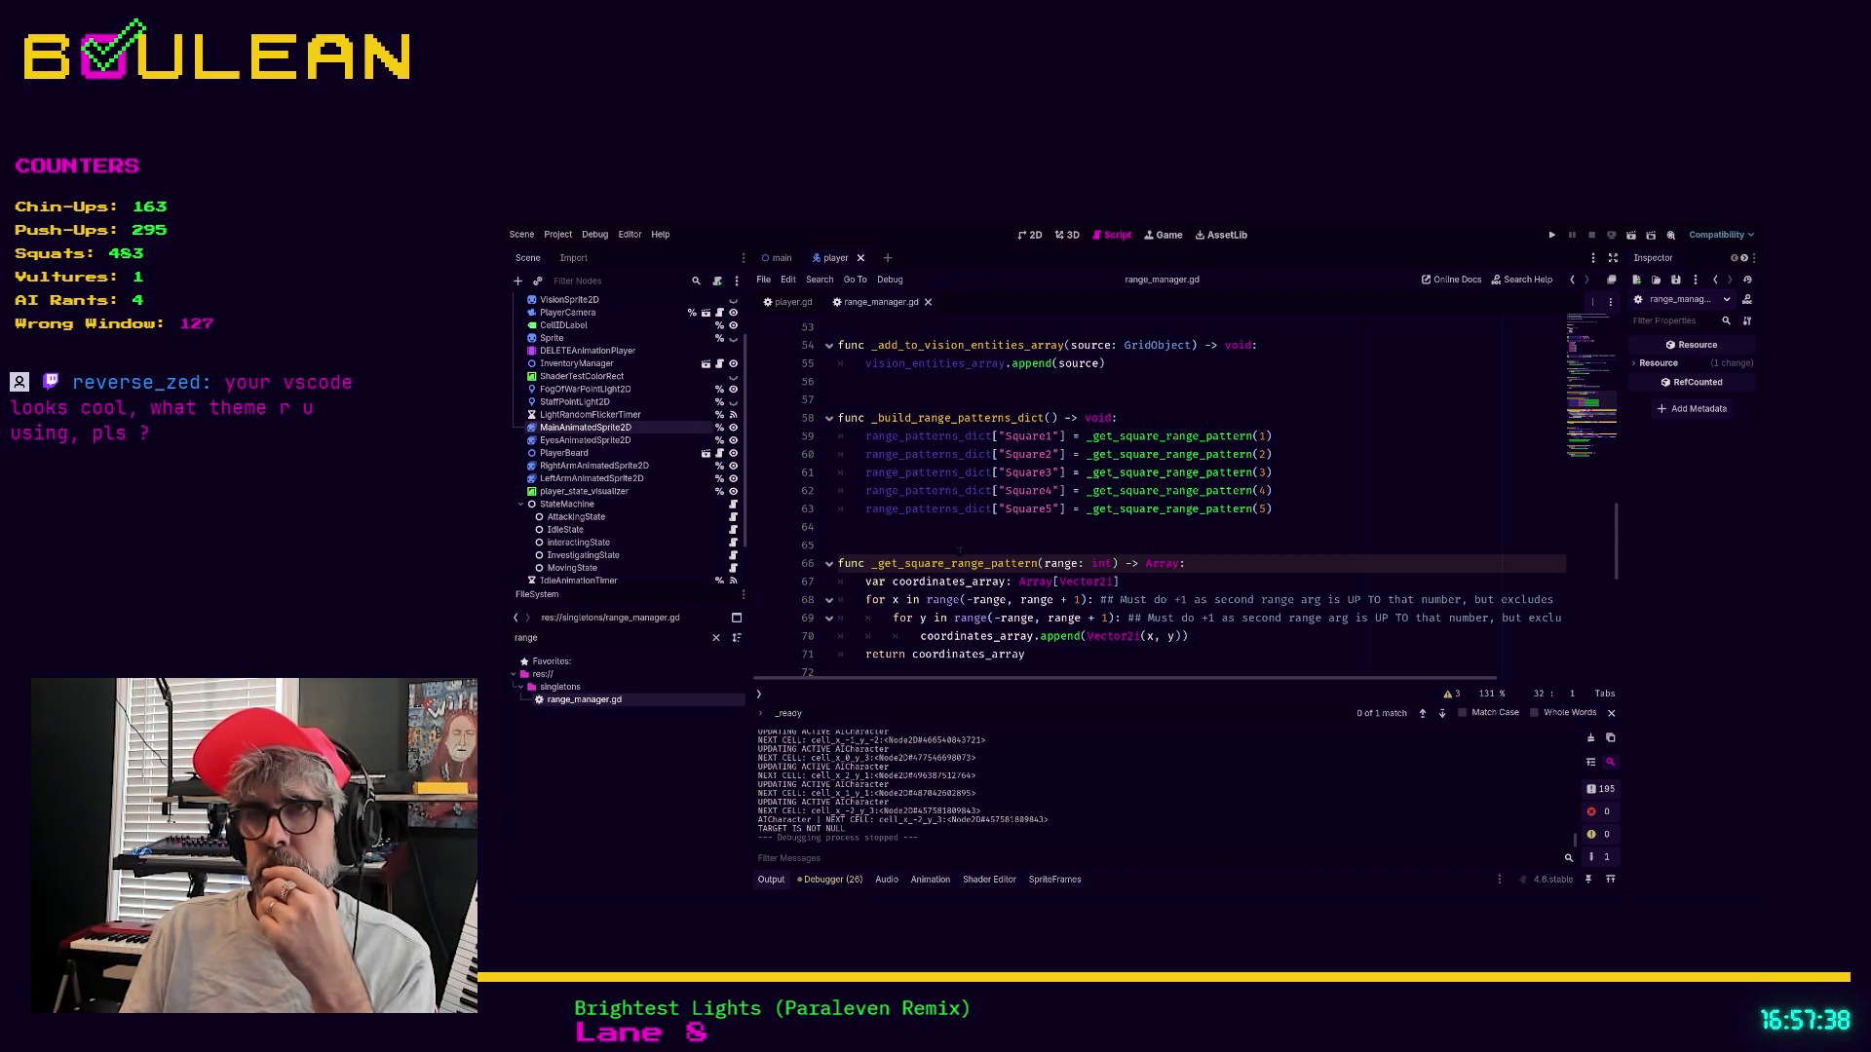
{"action": "scroll", "coordinate": [987, 551], "scroll_direction": "down", "scroll_amount": 1}
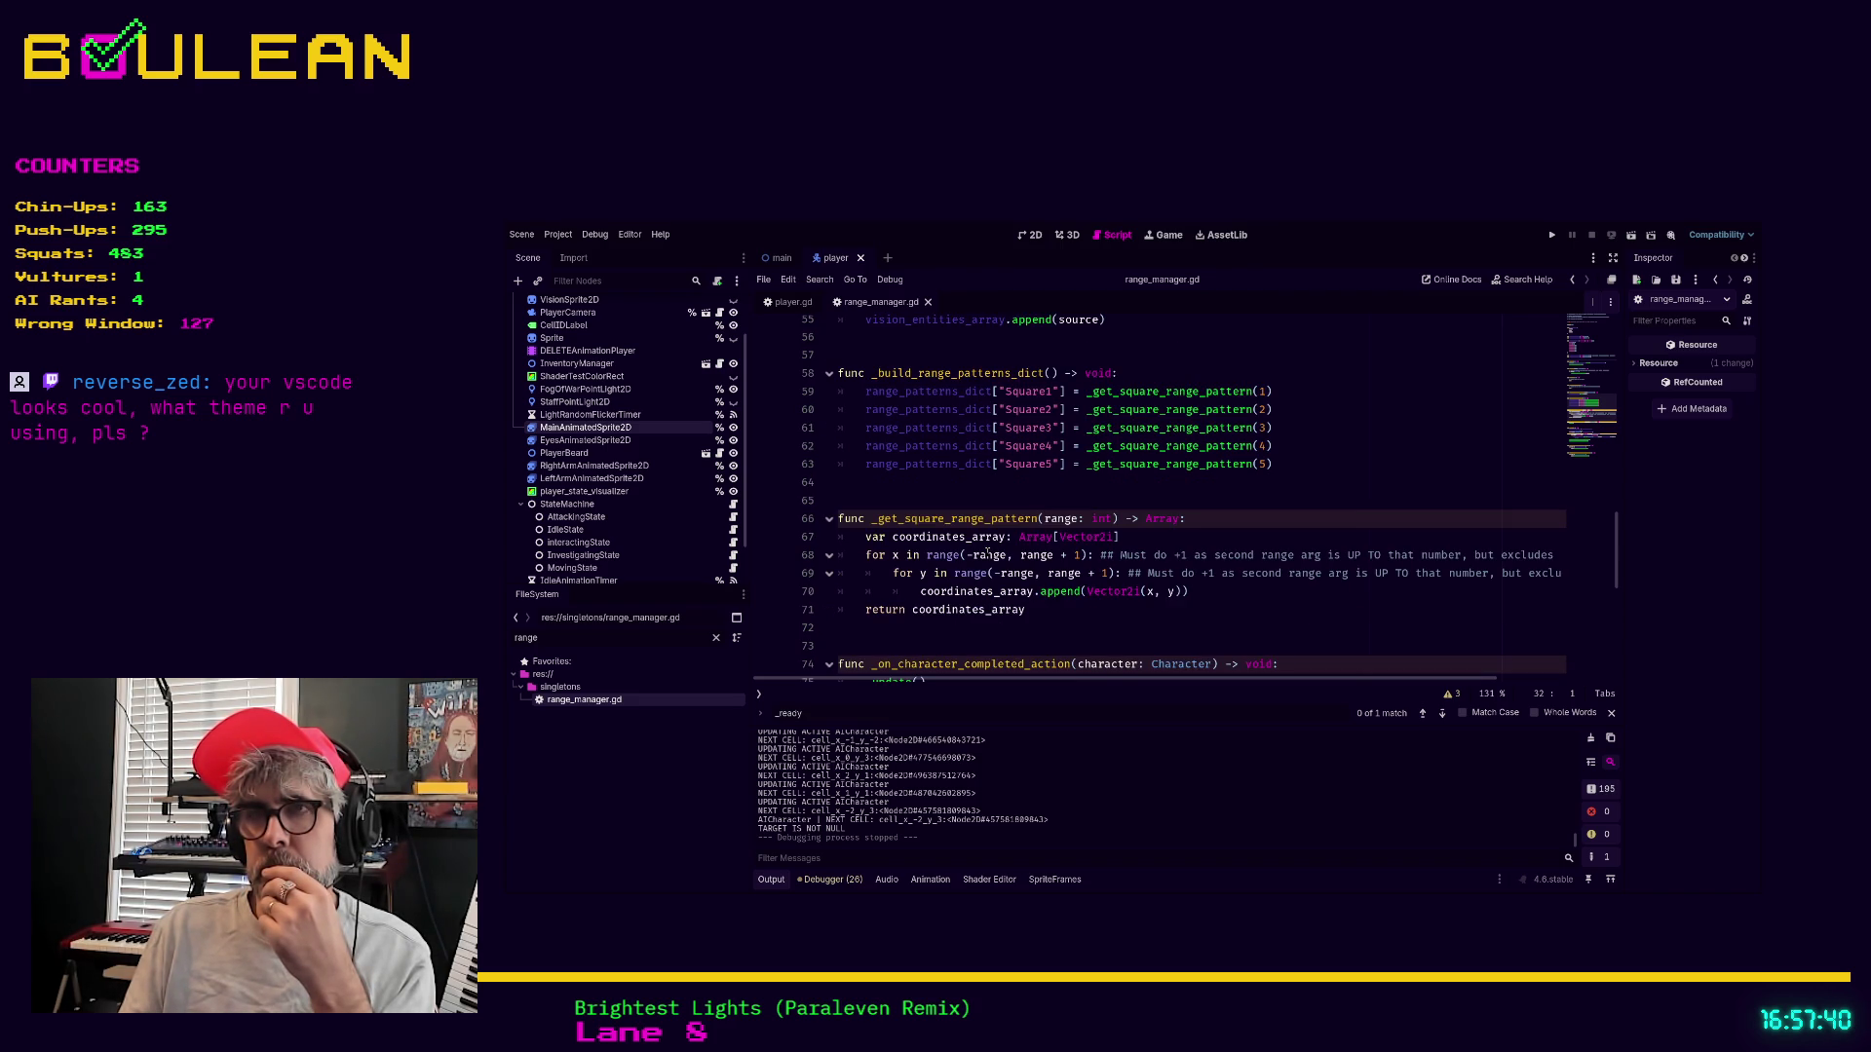
{"action": "scroll", "coordinate": [1002, 594], "scroll_direction": "up", "scroll_amount": 2}
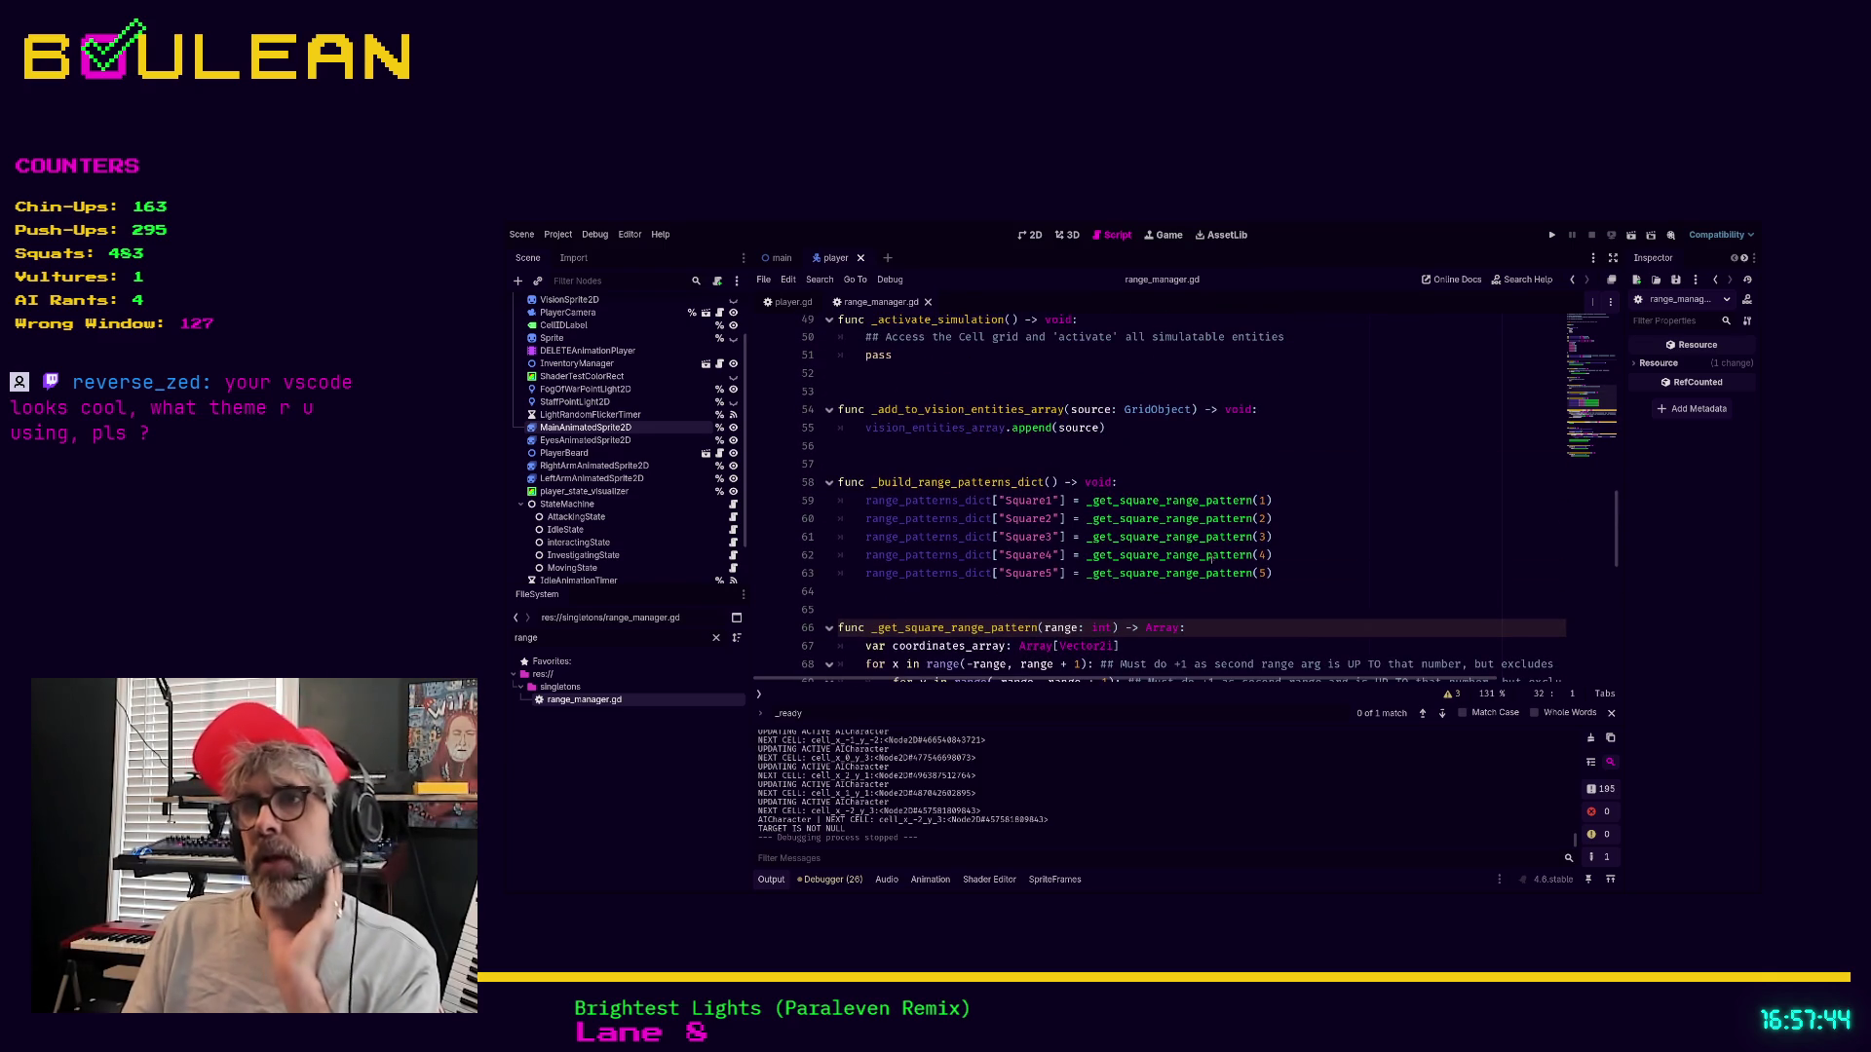
{"action": "left_click_drag", "start_coordinate": [1297, 574], "coordinate": [835, 492]}
{"action": "left_click", "coordinate": [862, 492]}
{"action": "left_click_drag", "start_coordinate": [864, 494], "coordinate": [1290, 578]}
{"action": "left_click", "coordinate": [1290, 578]}
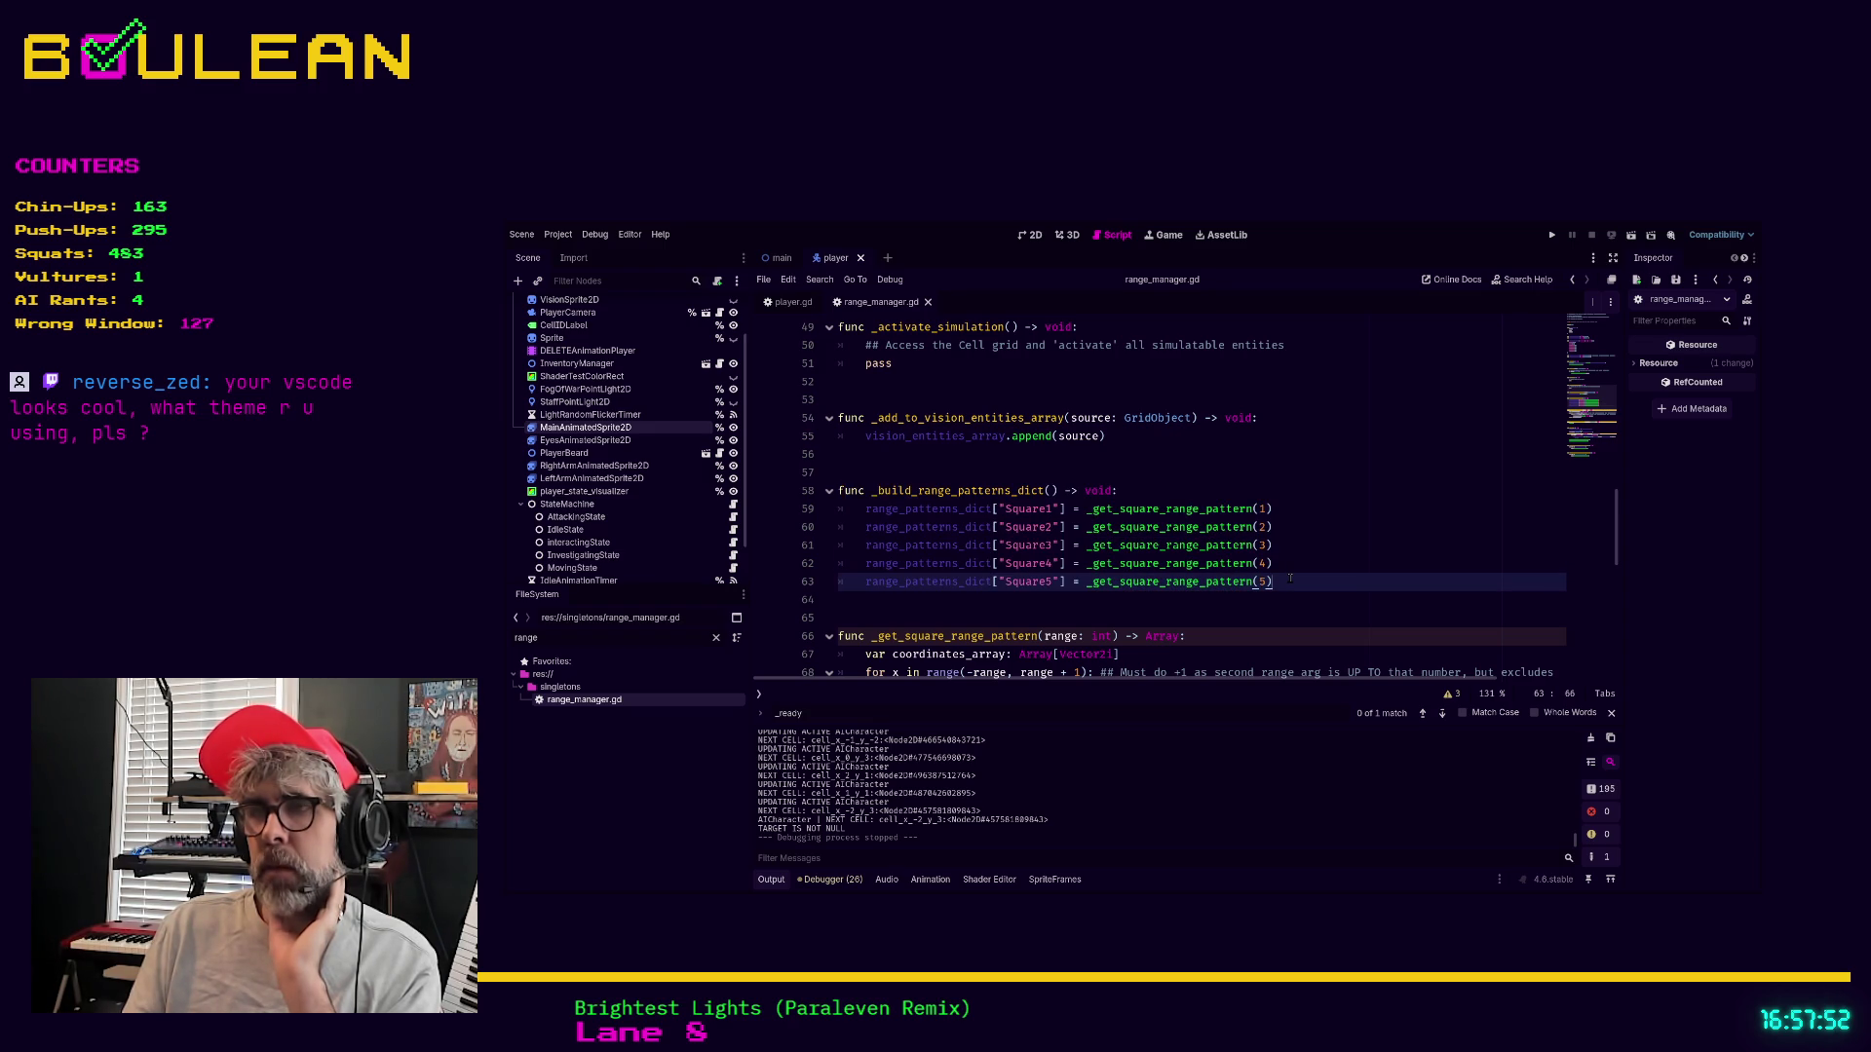
{"action": "left_click_drag", "start_coordinate": [1304, 581], "coordinate": [849, 493]}
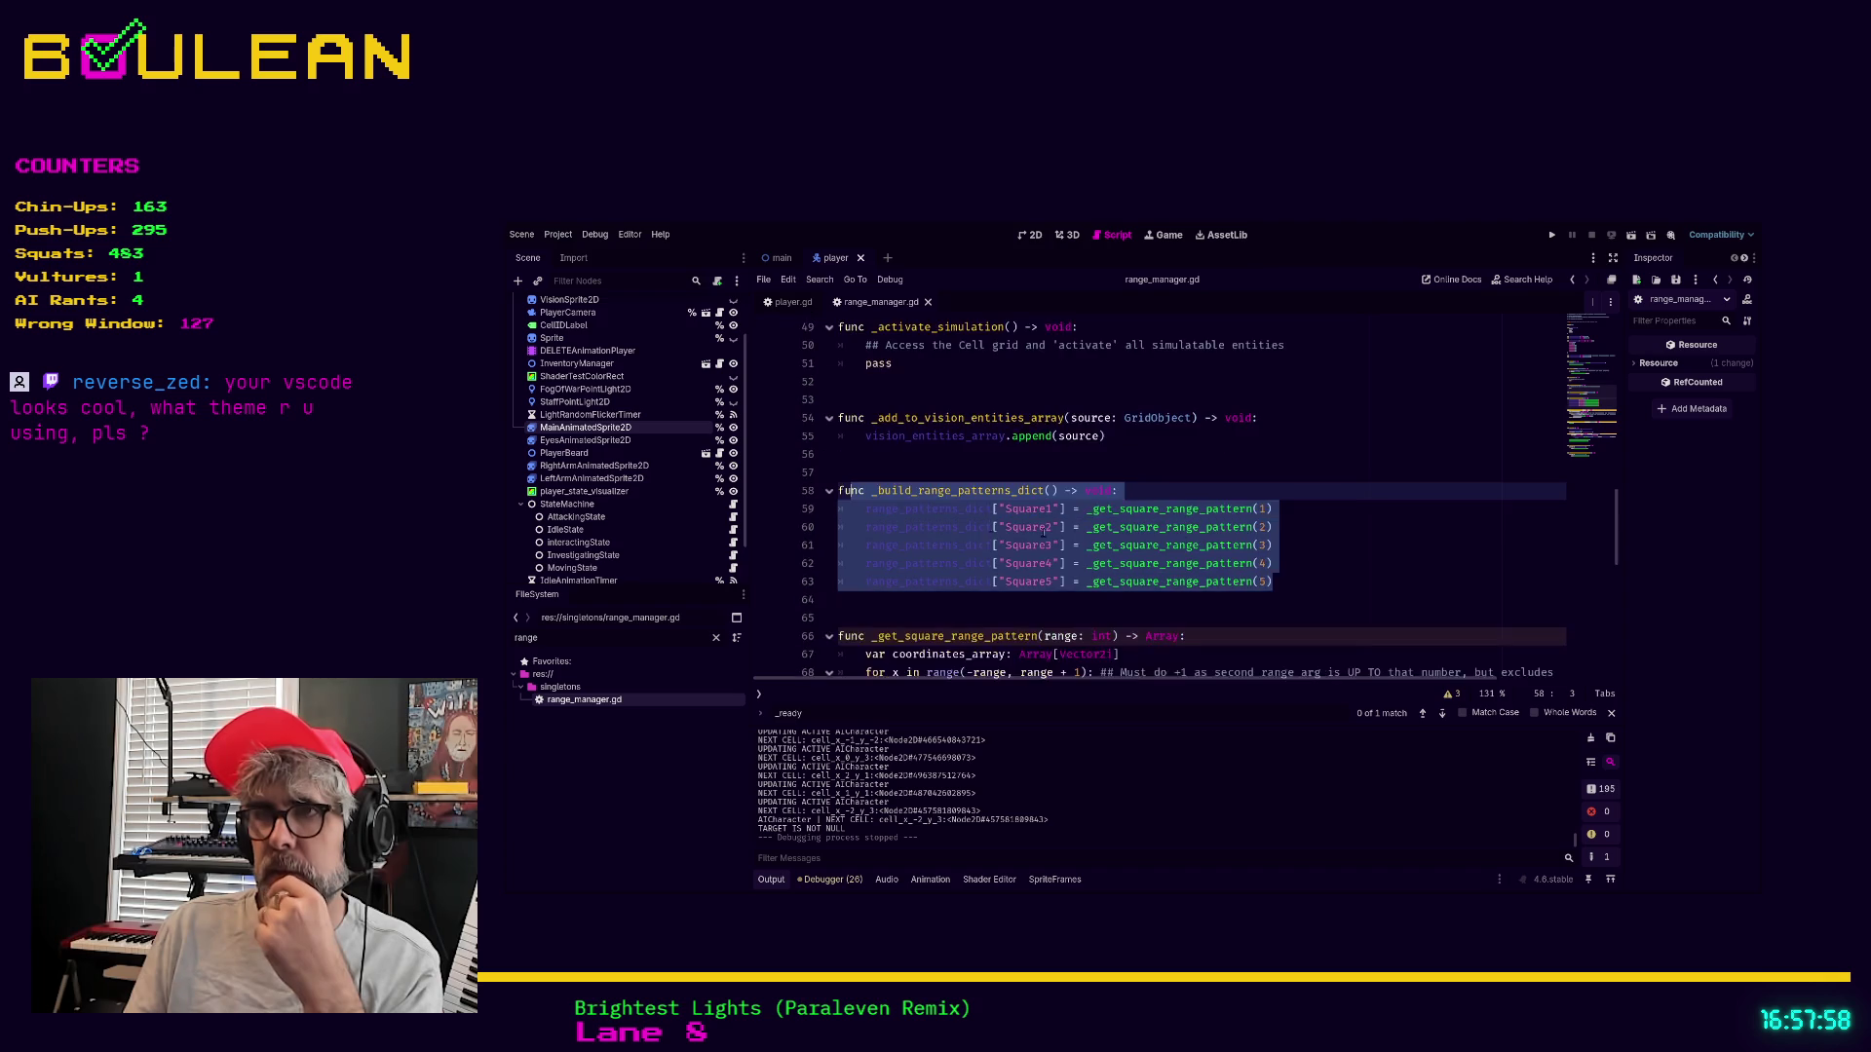
{"action": "scroll", "coordinate": [1071, 526], "scroll_direction": "up", "scroll_amount": 3}
{"action": "scroll", "coordinate": [1198, 524], "scroll_direction": "down", "scroll_amount": 4}
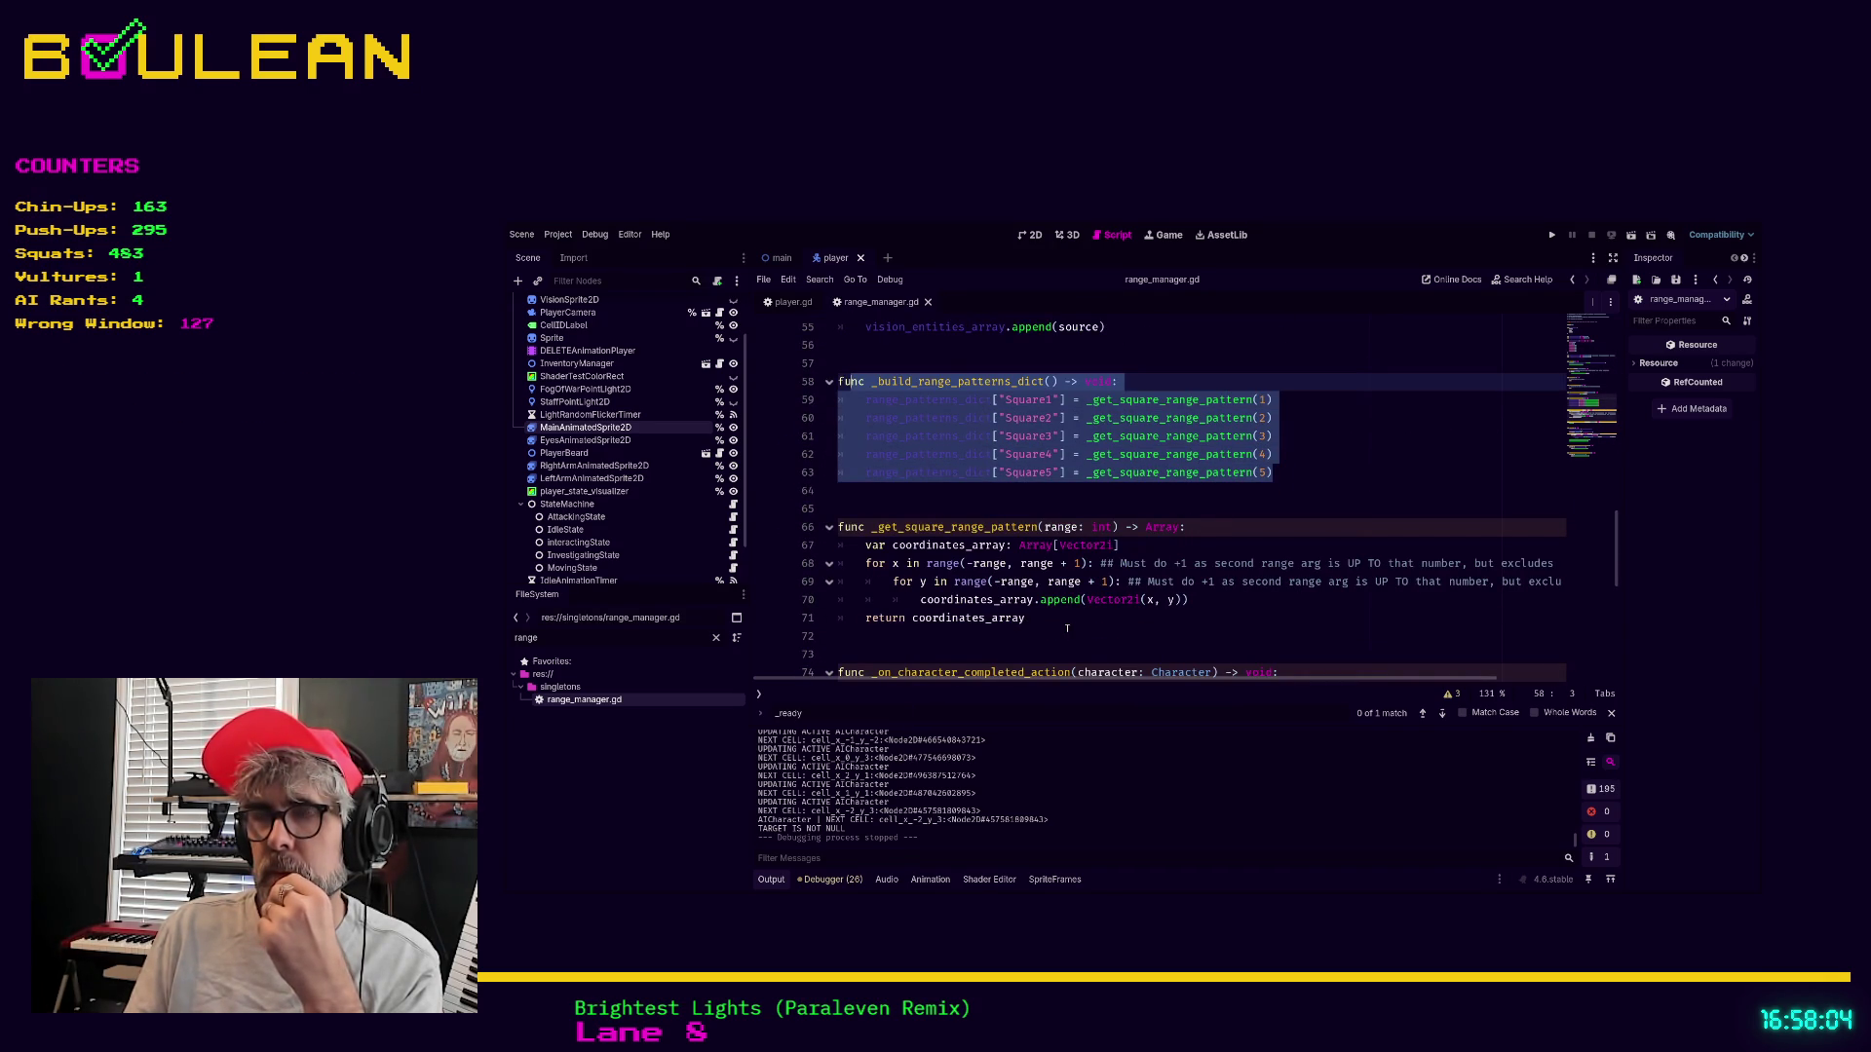
{"action": "left_click", "coordinate": [1067, 628]}
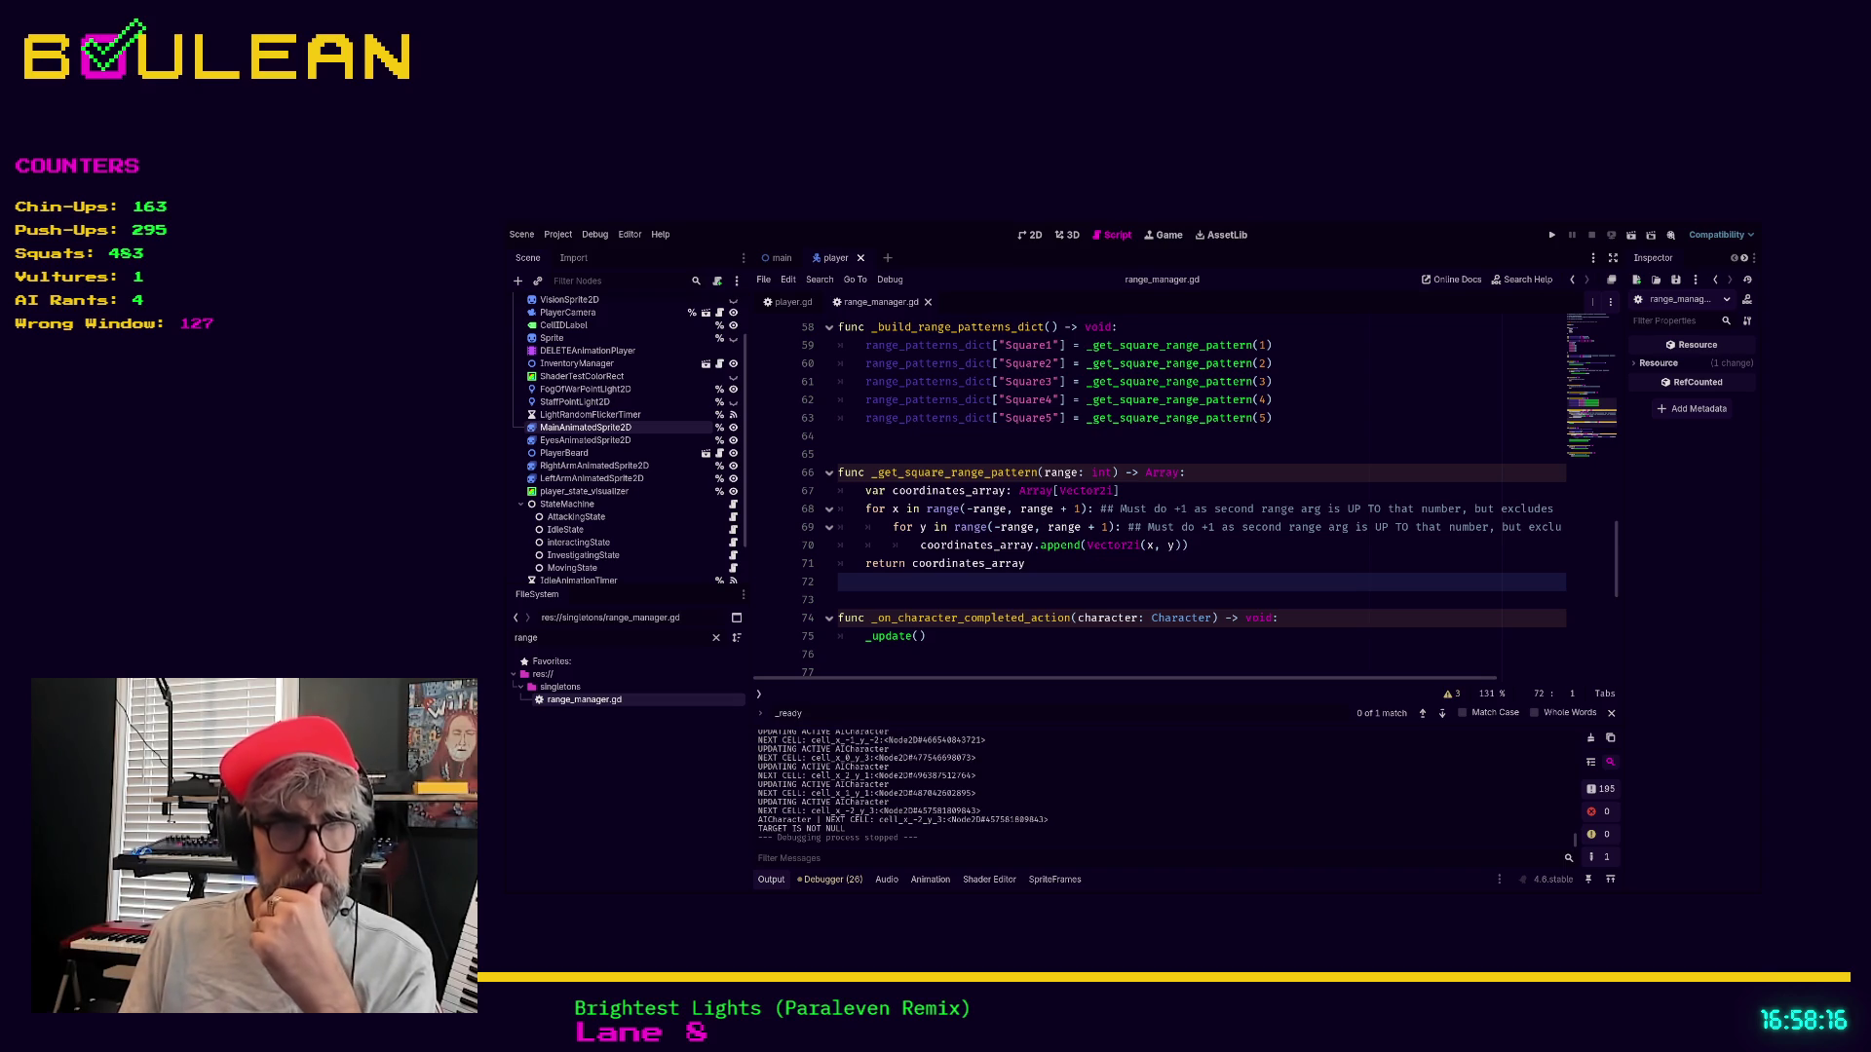
{"action": "left_click", "coordinate": [936, 594]}
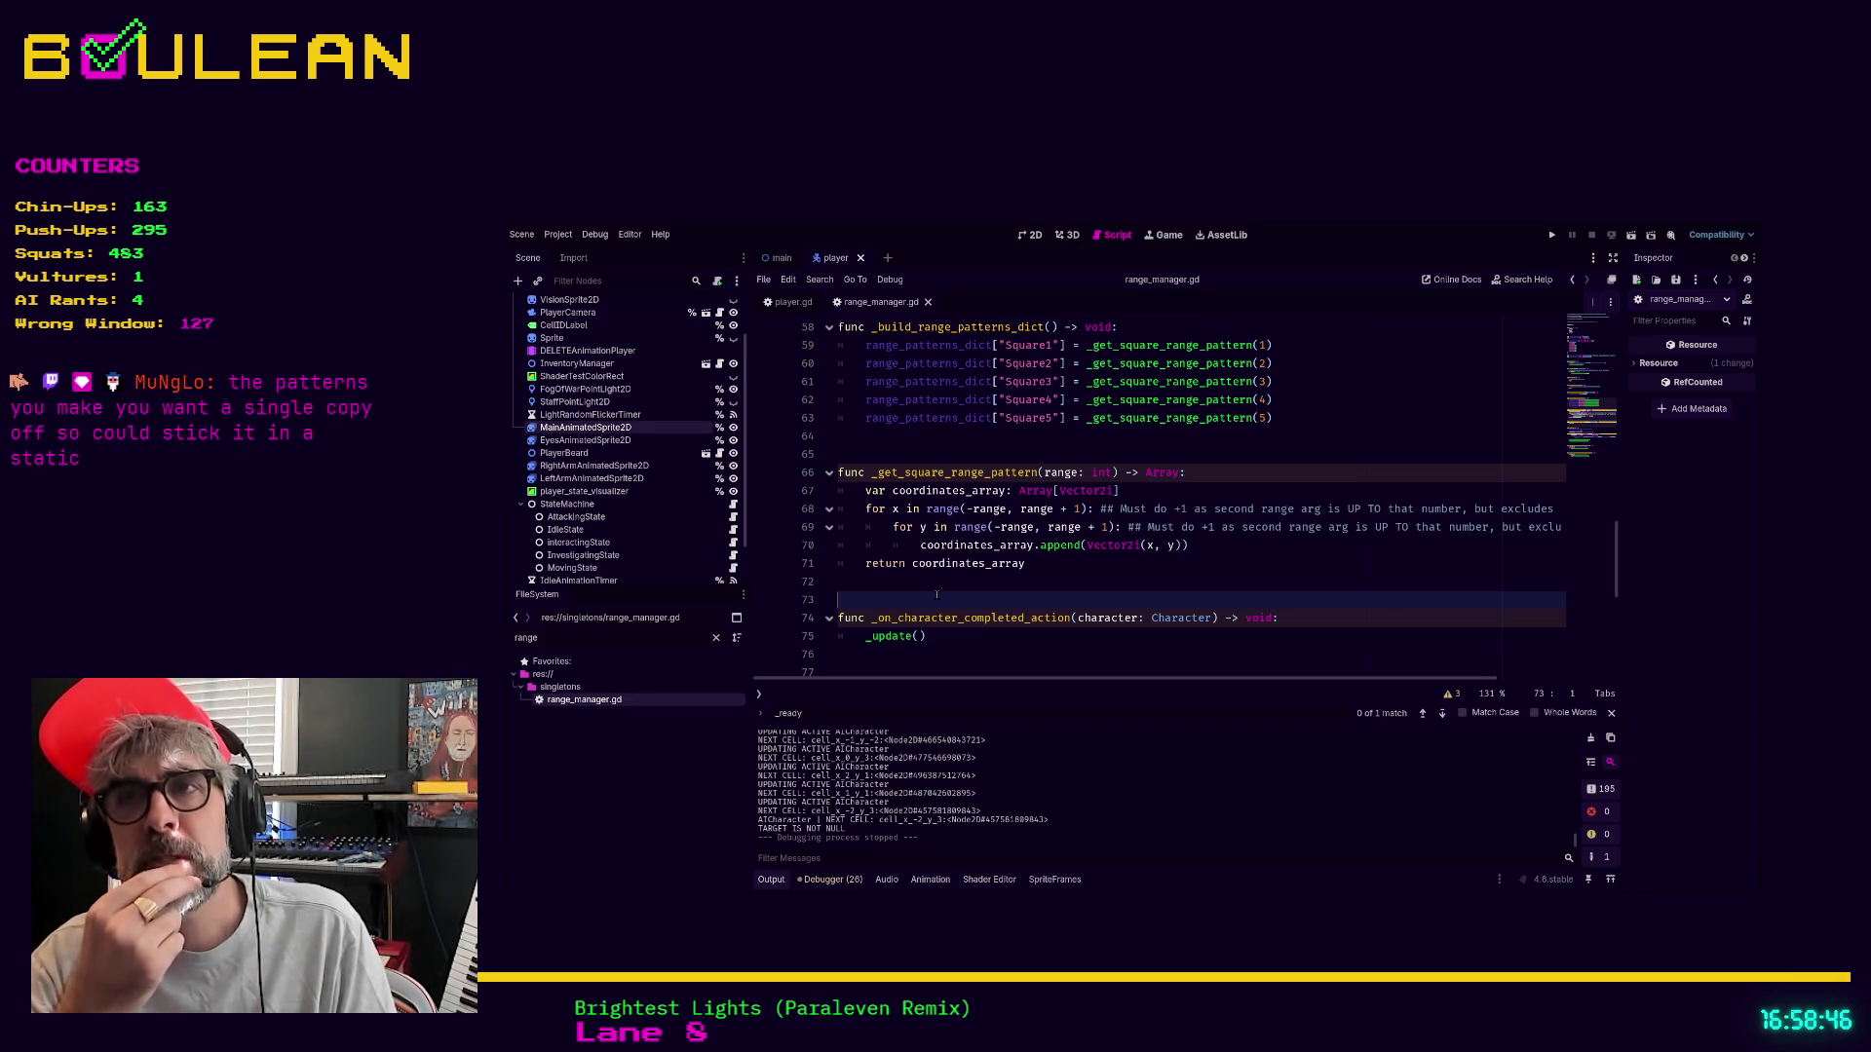
{"action": "scroll", "coordinate": [937, 594], "scroll_direction": "up", "scroll_amount": 3}
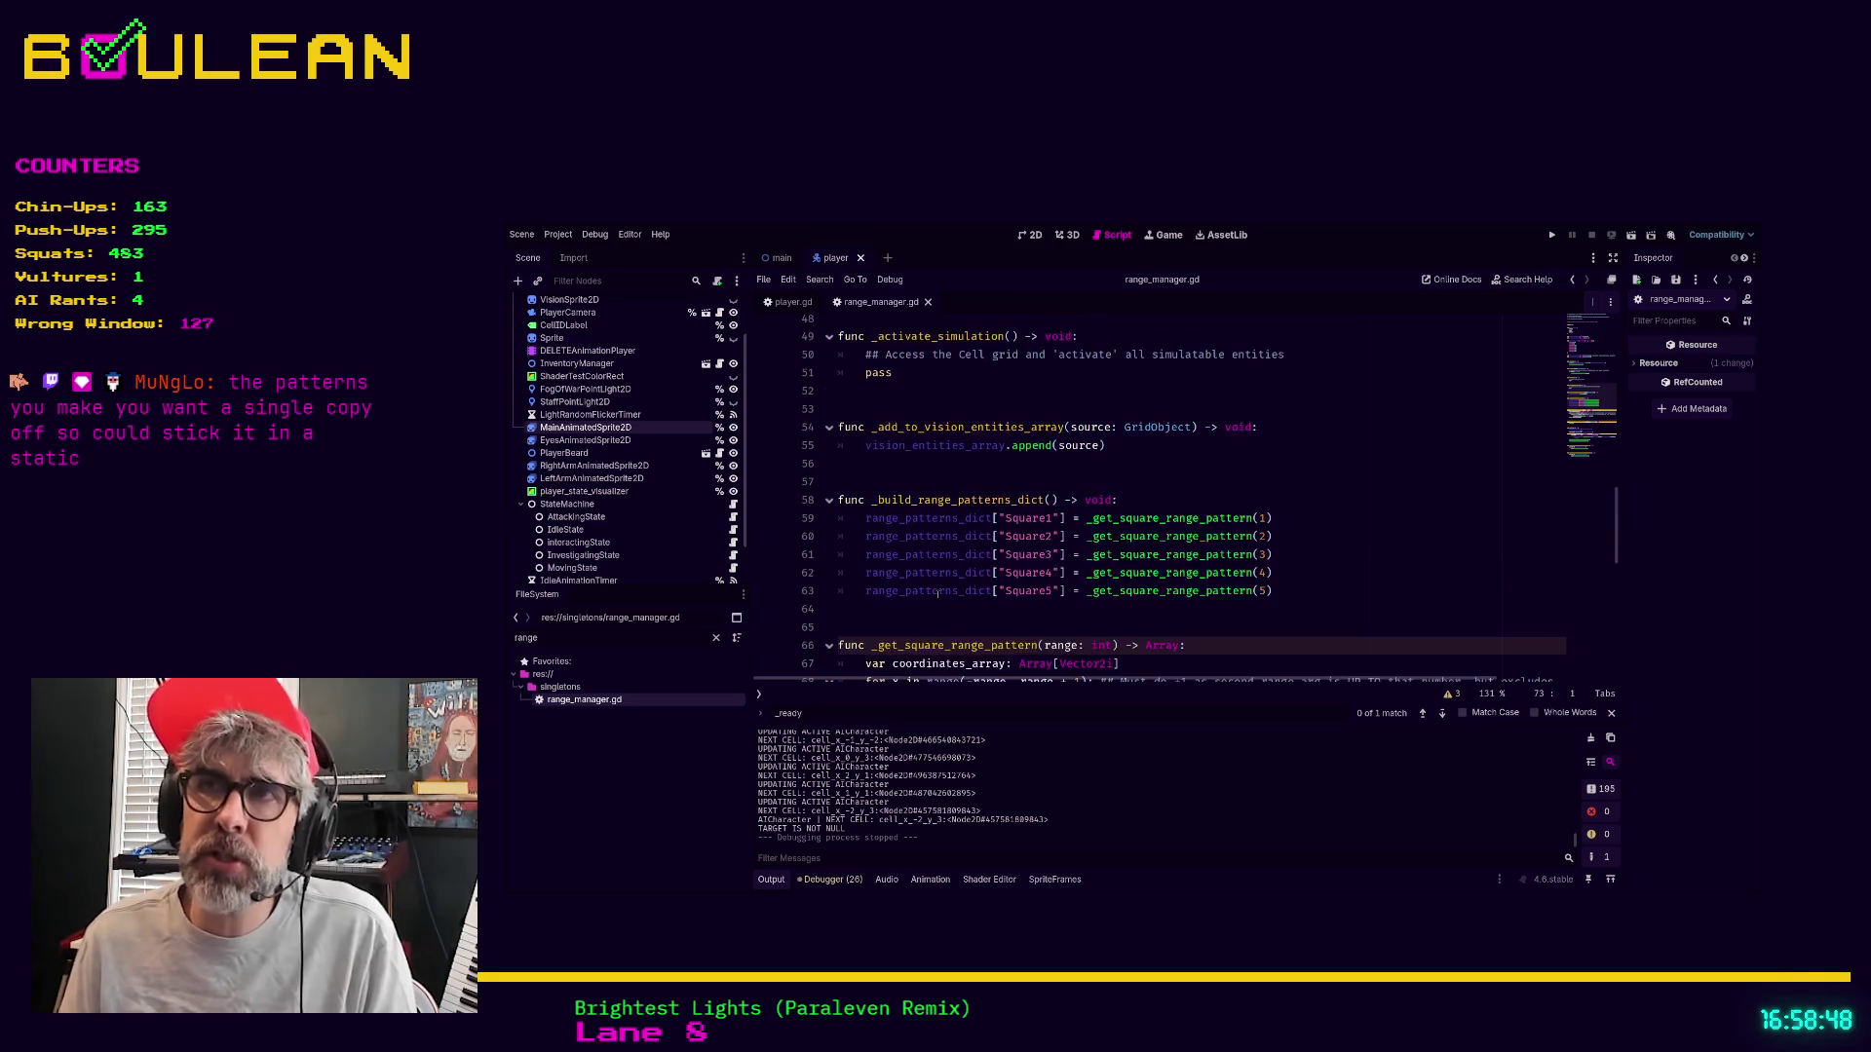
{"action": "scroll", "coordinate": [946, 391], "scroll_direction": "up", "scroll_amount": 13}
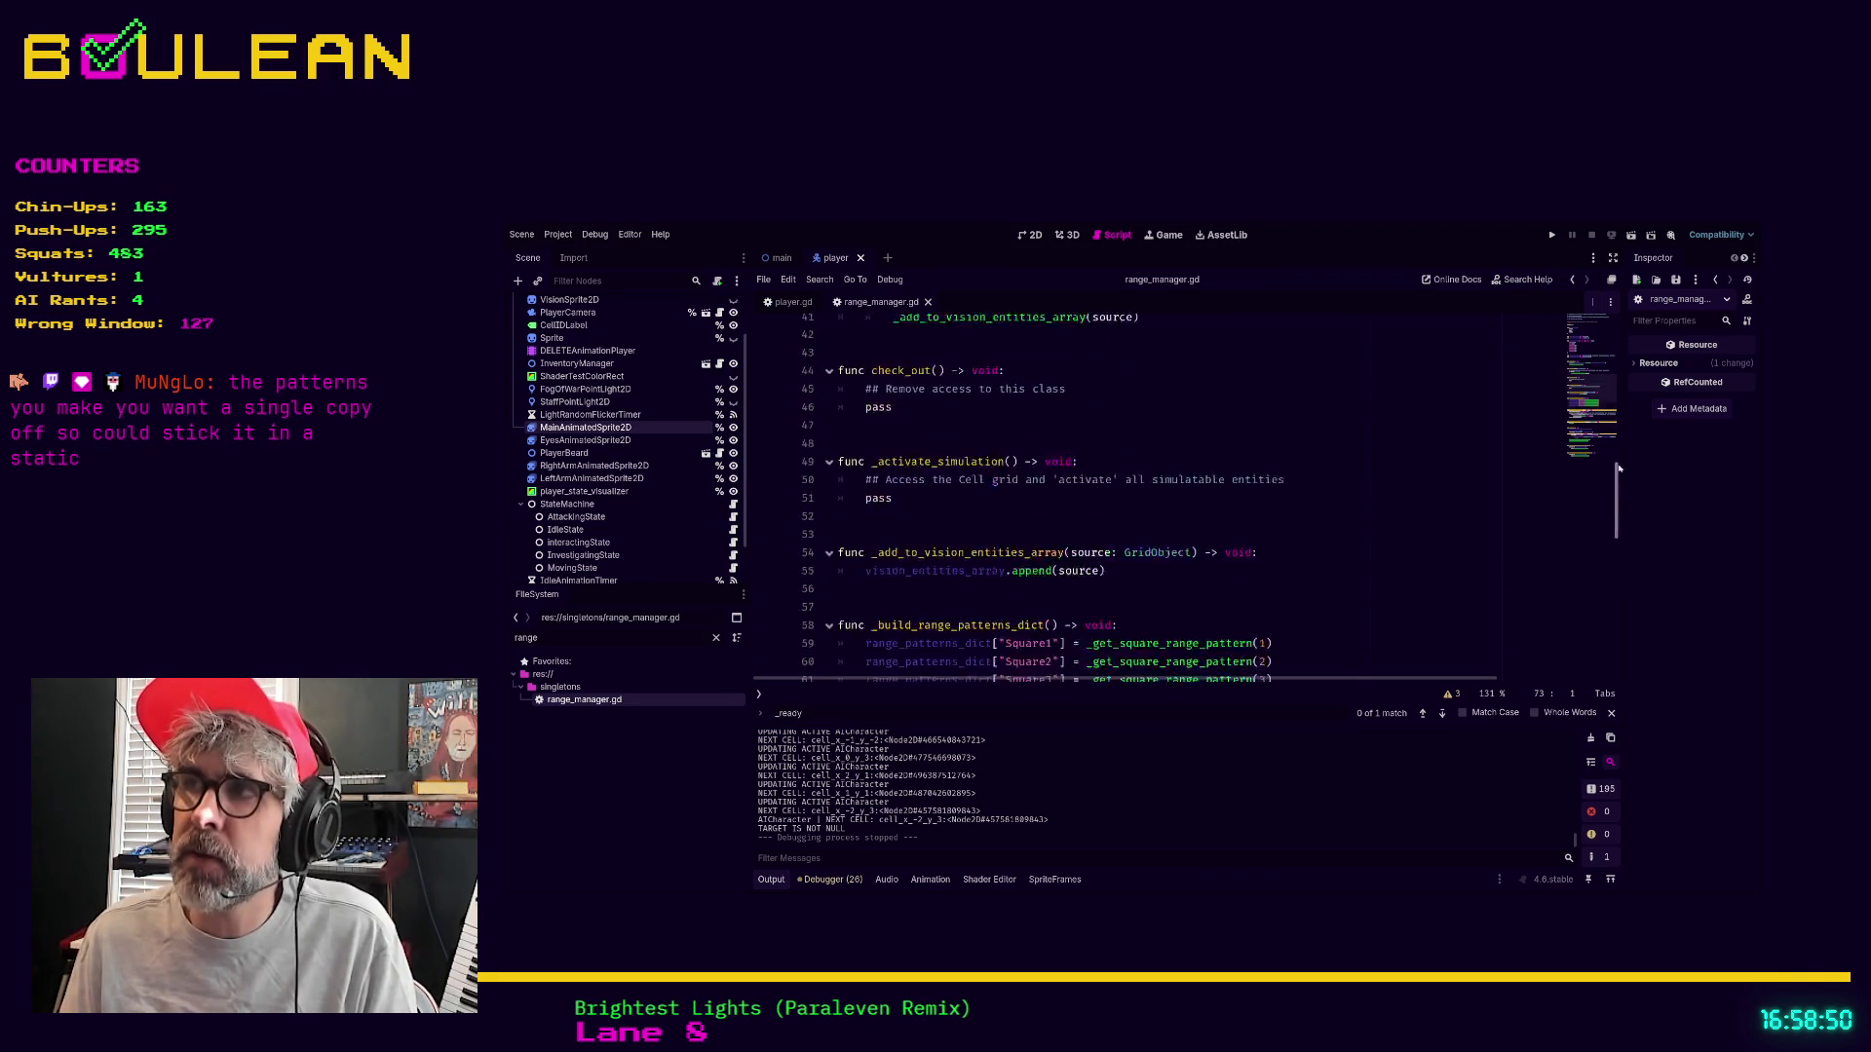
{"action": "scroll", "coordinate": [935, 393], "scroll_direction": "up", "scroll_amount": 2}
{"action": "scroll", "coordinate": [916, 521], "scroll_direction": "down", "scroll_amount": 14}
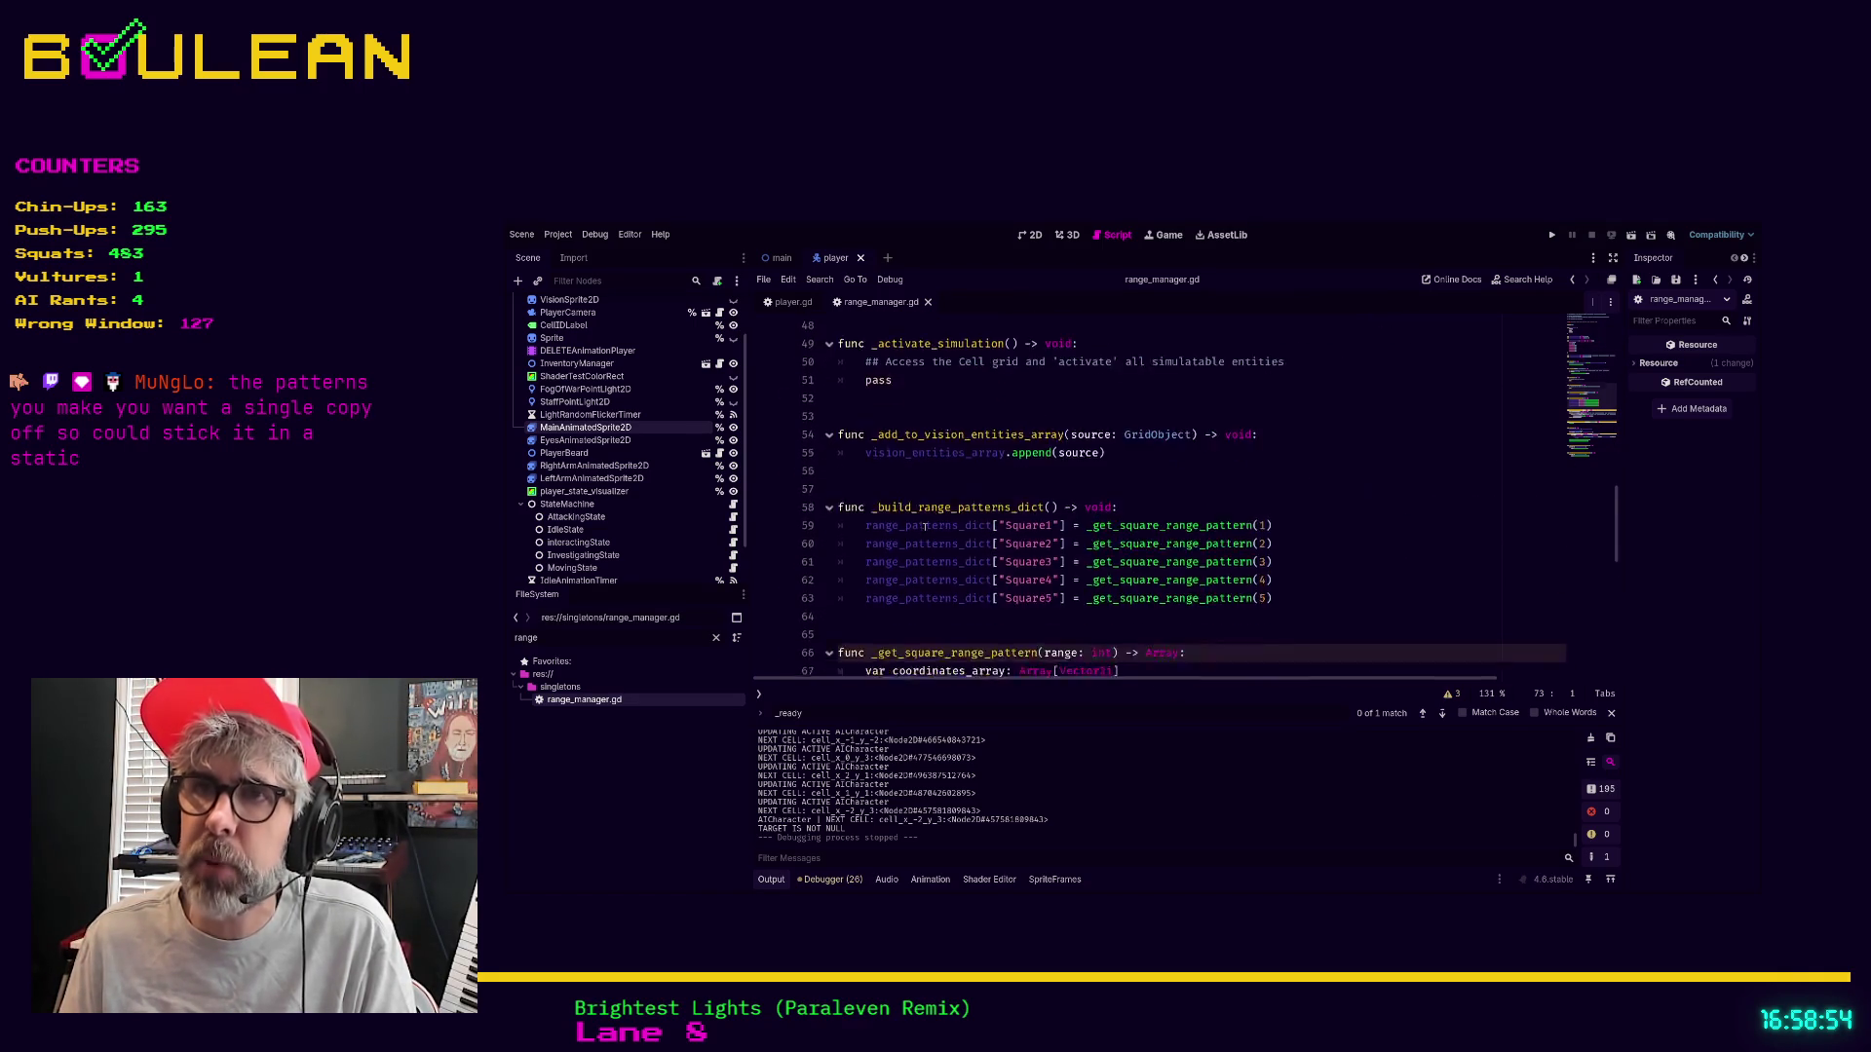
{"action": "scroll", "coordinate": [916, 521], "scroll_direction": "down", "scroll_amount": 5}
{"action": "left_click", "coordinate": [1216, 518]}
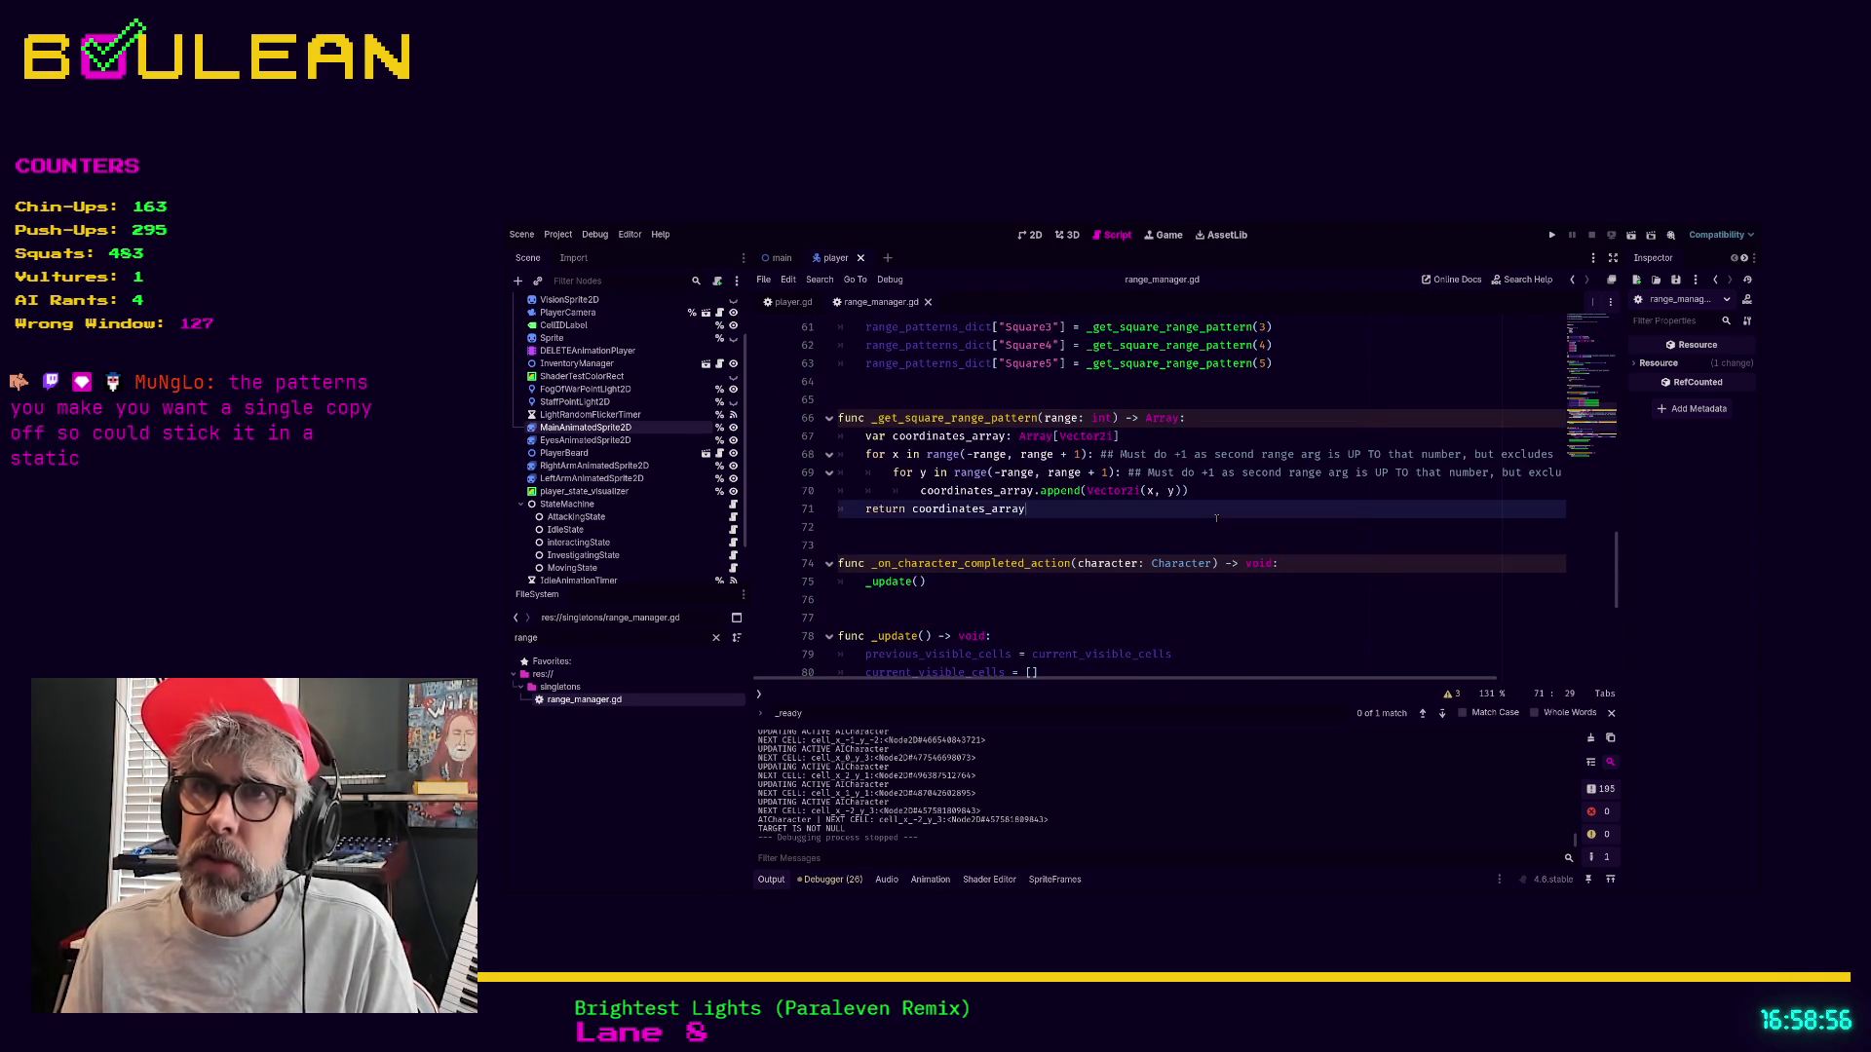
{"action": "mouse_move", "coordinate": [1216, 517]}
{"action": "left_mouse_down"}
{"action": "mouse_move", "coordinate": [950, 490]}
{"action": "mouse_move", "coordinate": [836, 435]}
{"action": "left_mouse_up"}
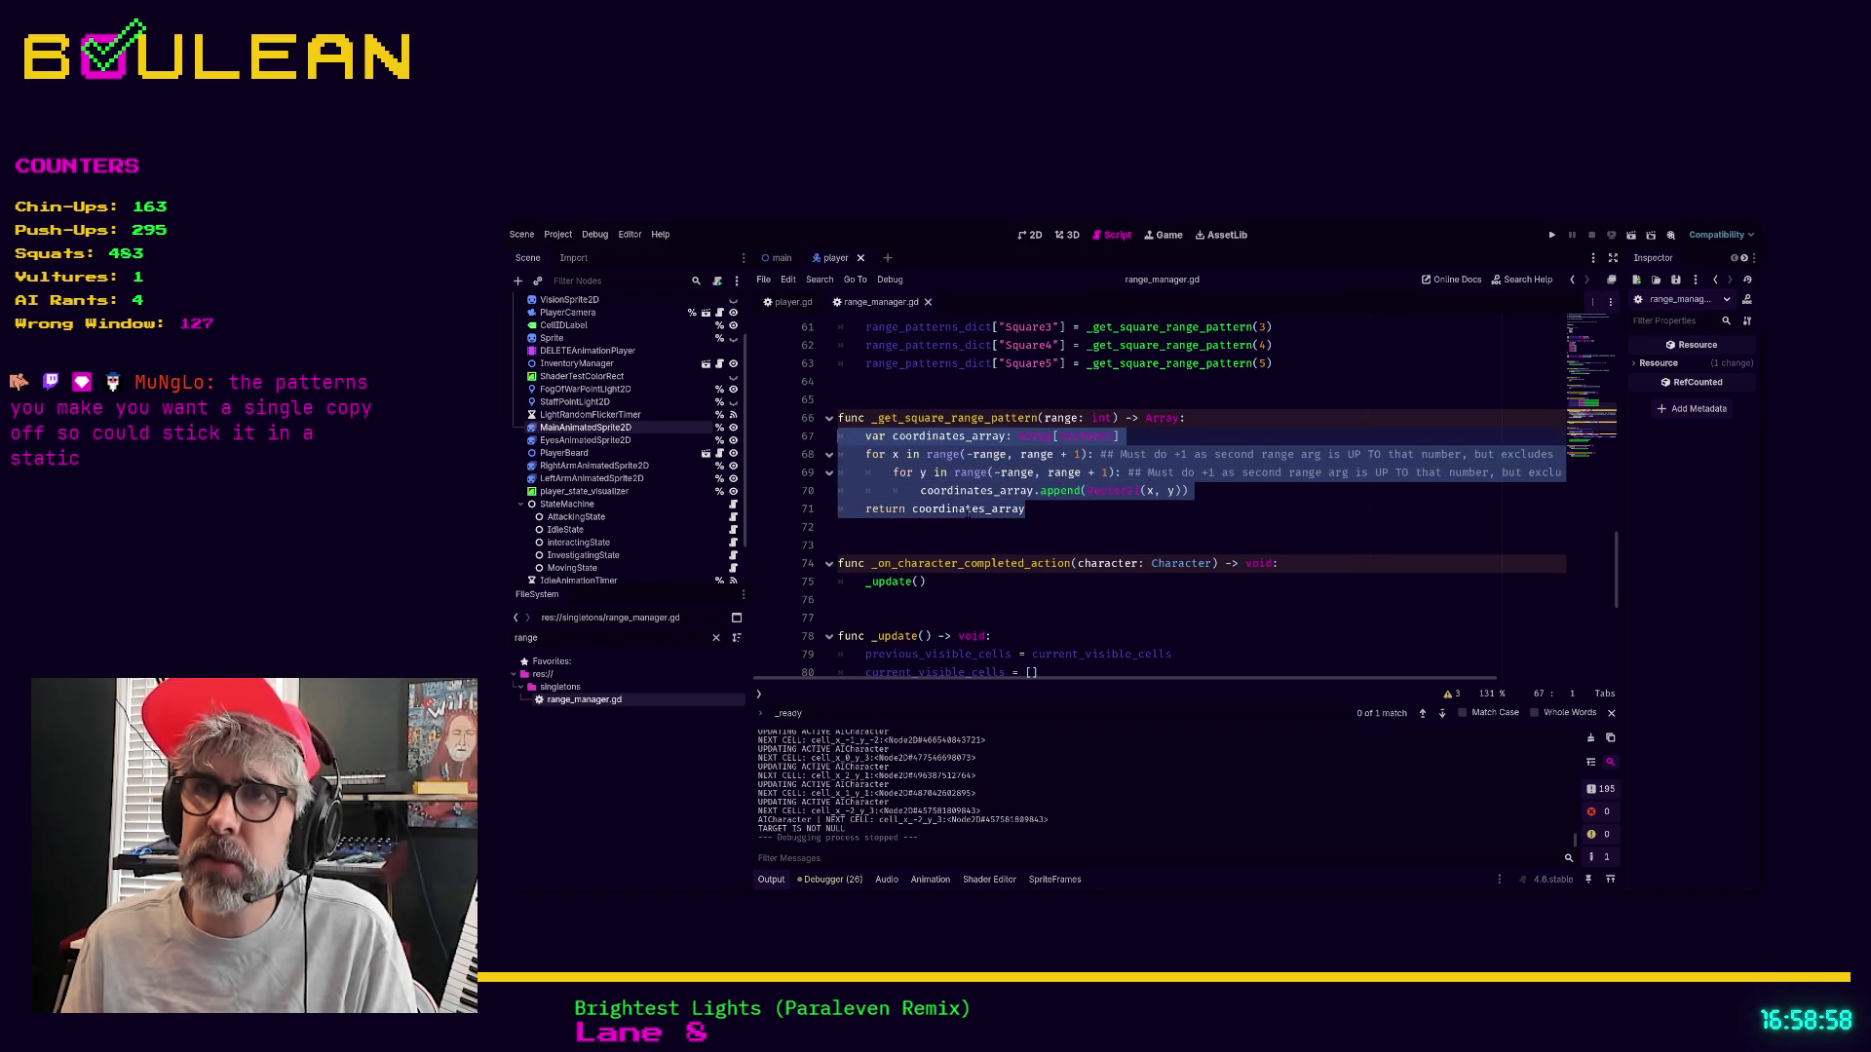
{"action": "scroll", "coordinate": [1077, 564], "scroll_direction": "down", "scroll_amount": 3}
{"action": "scroll", "coordinate": [1077, 563], "scroll_direction": "up", "scroll_amount": 4}
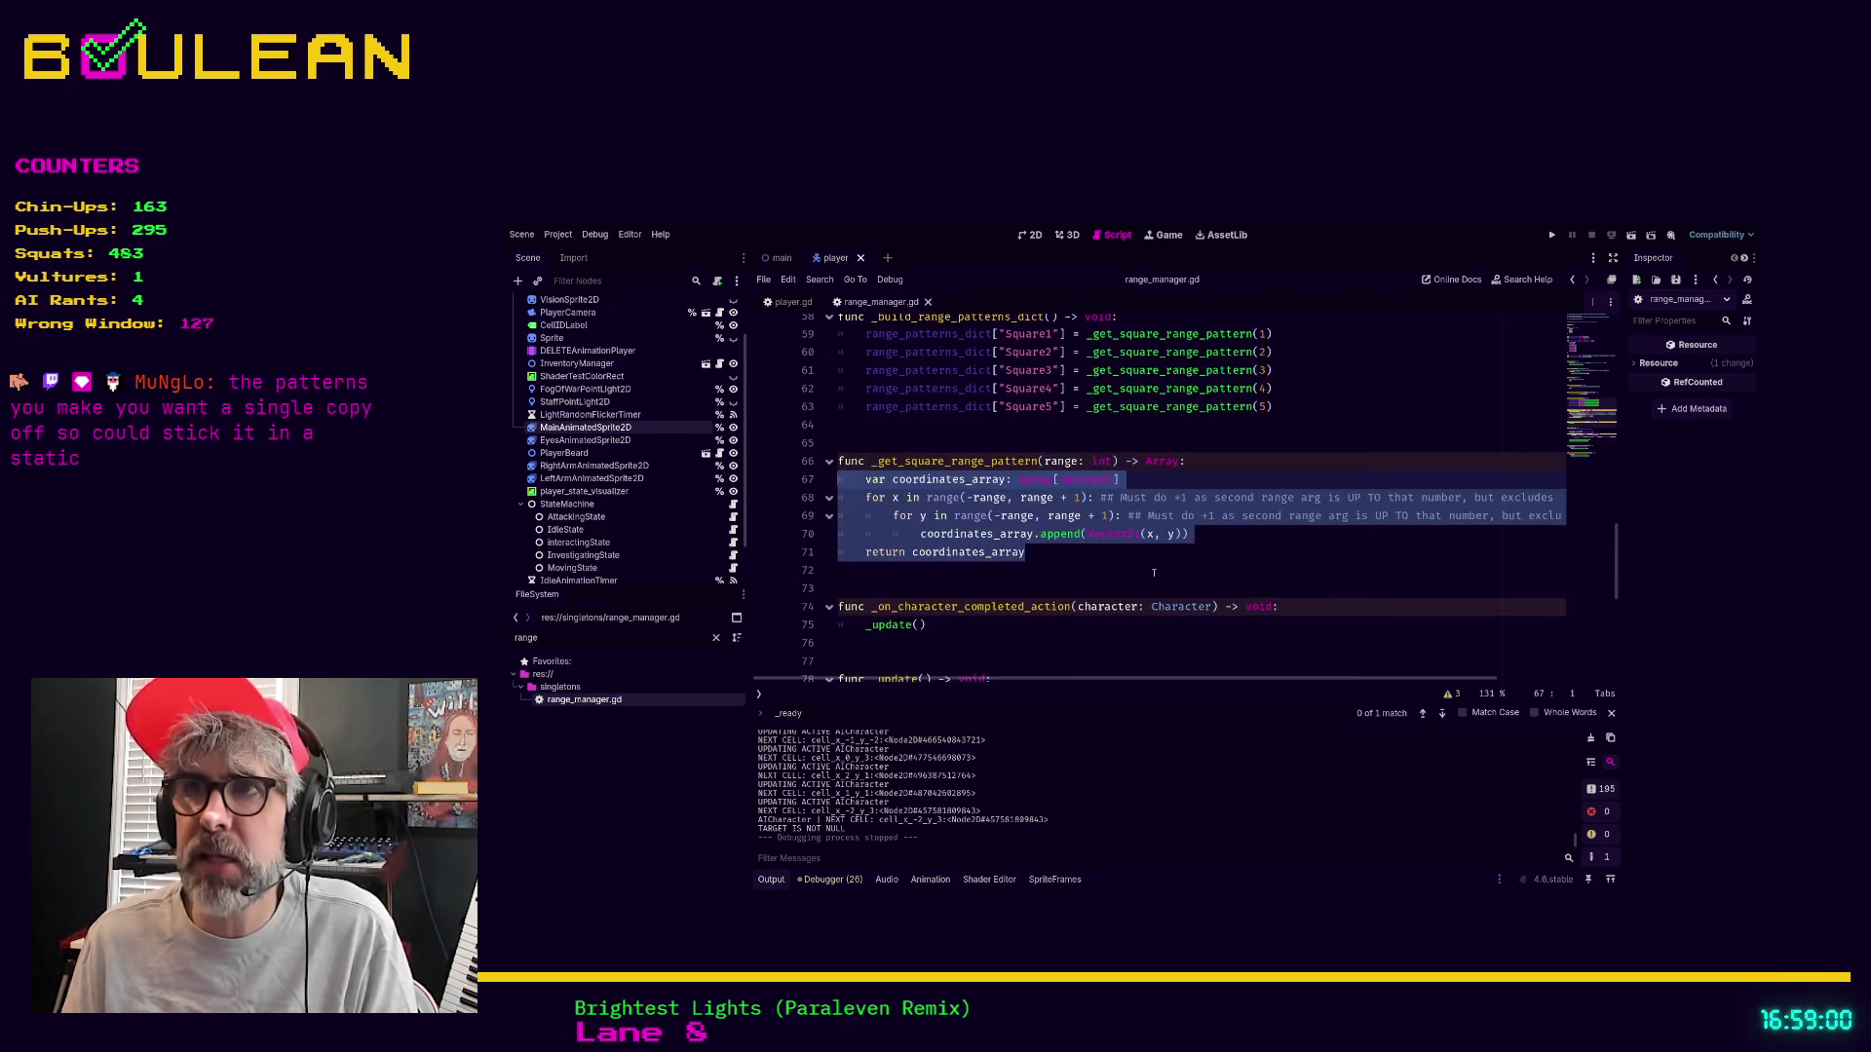
{"action": "left_click", "coordinate": [1104, 560]}
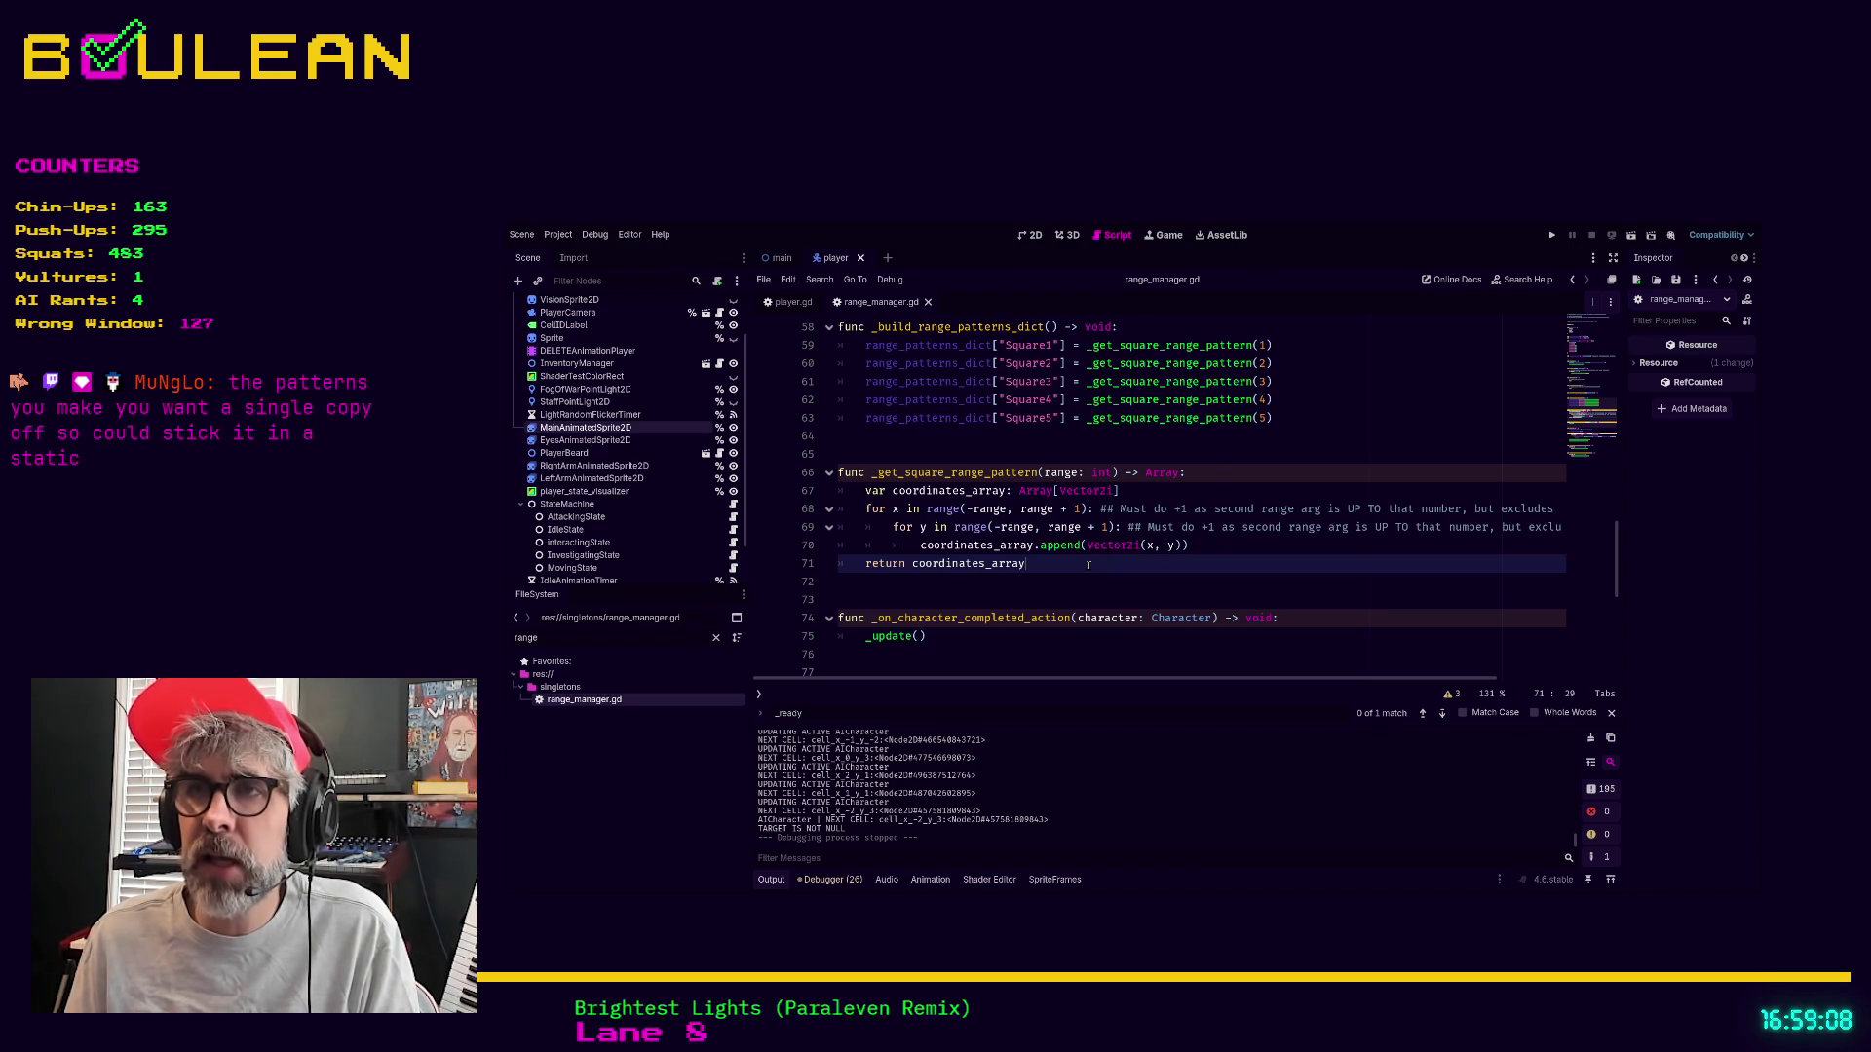
{"action": "left_click_drag", "start_coordinate": [1089, 564], "coordinate": [1035, 548]}
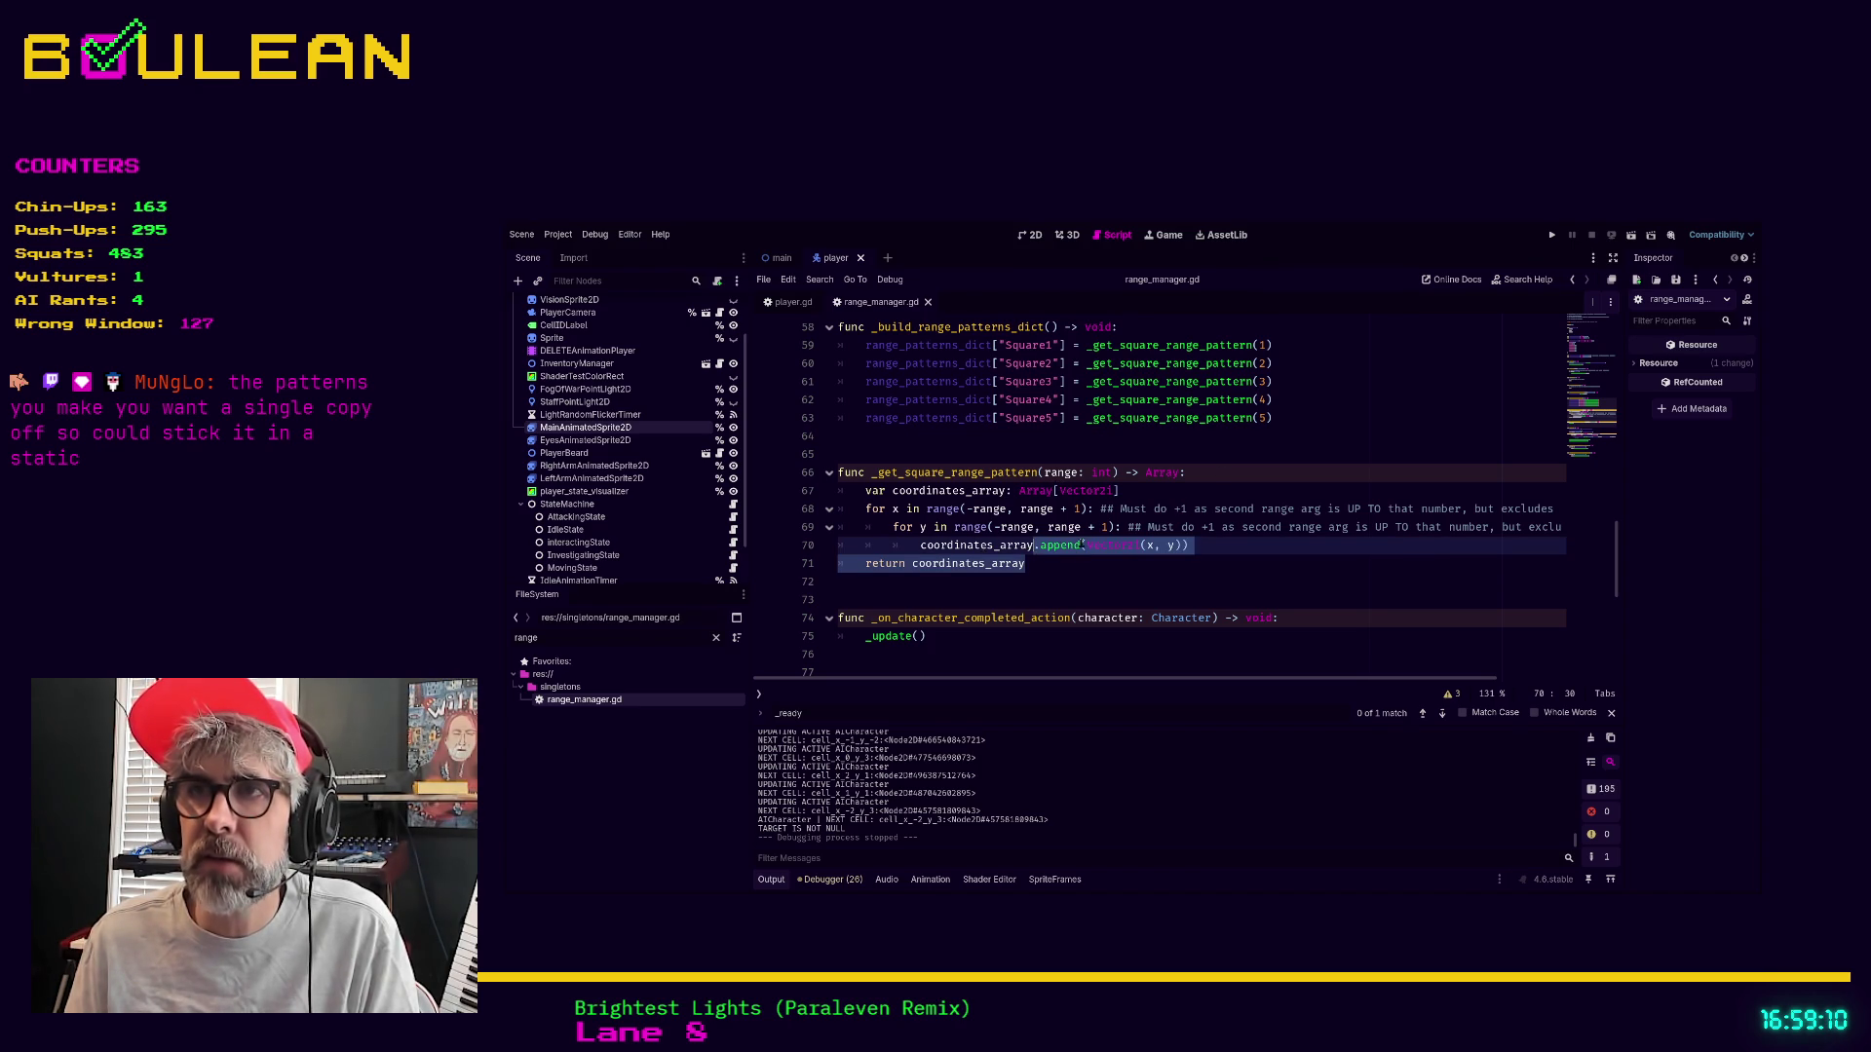
{"action": "left_click", "coordinate": [1063, 563]}
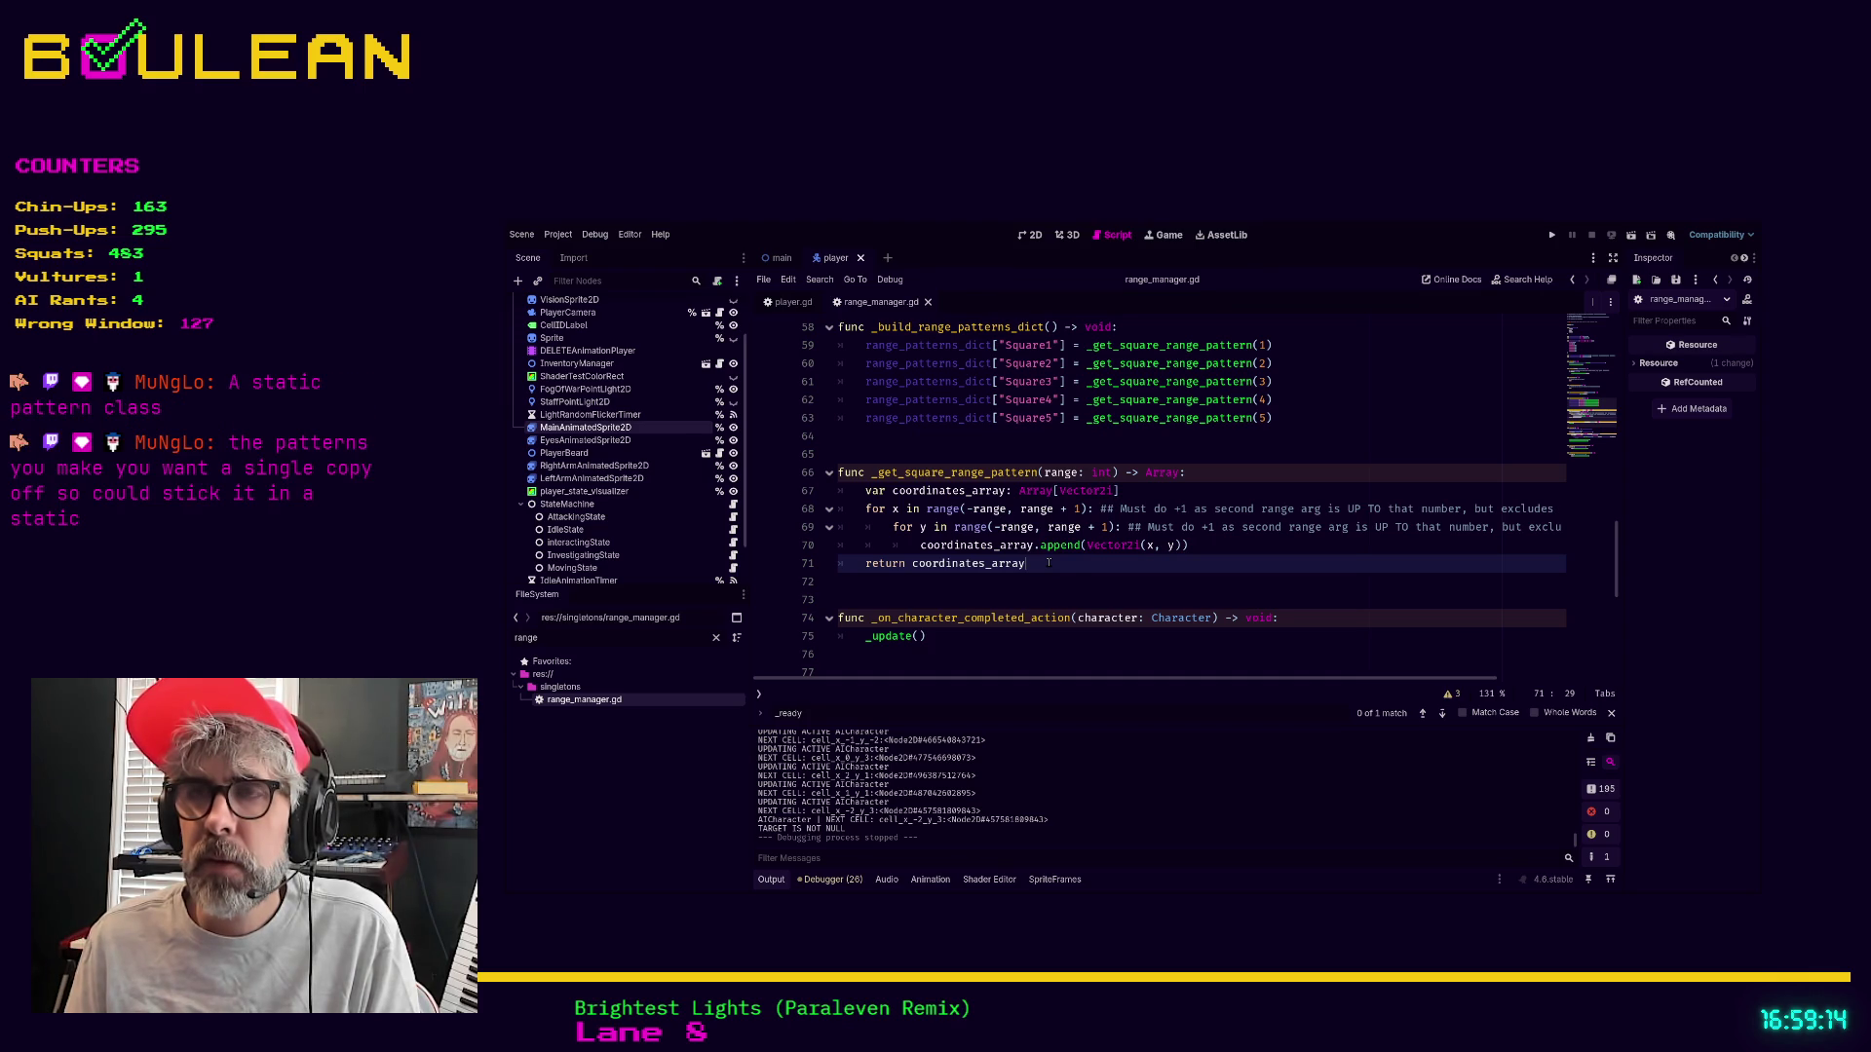
{"action": "left_click_drag", "start_coordinate": [1048, 563], "coordinate": [836, 472]}
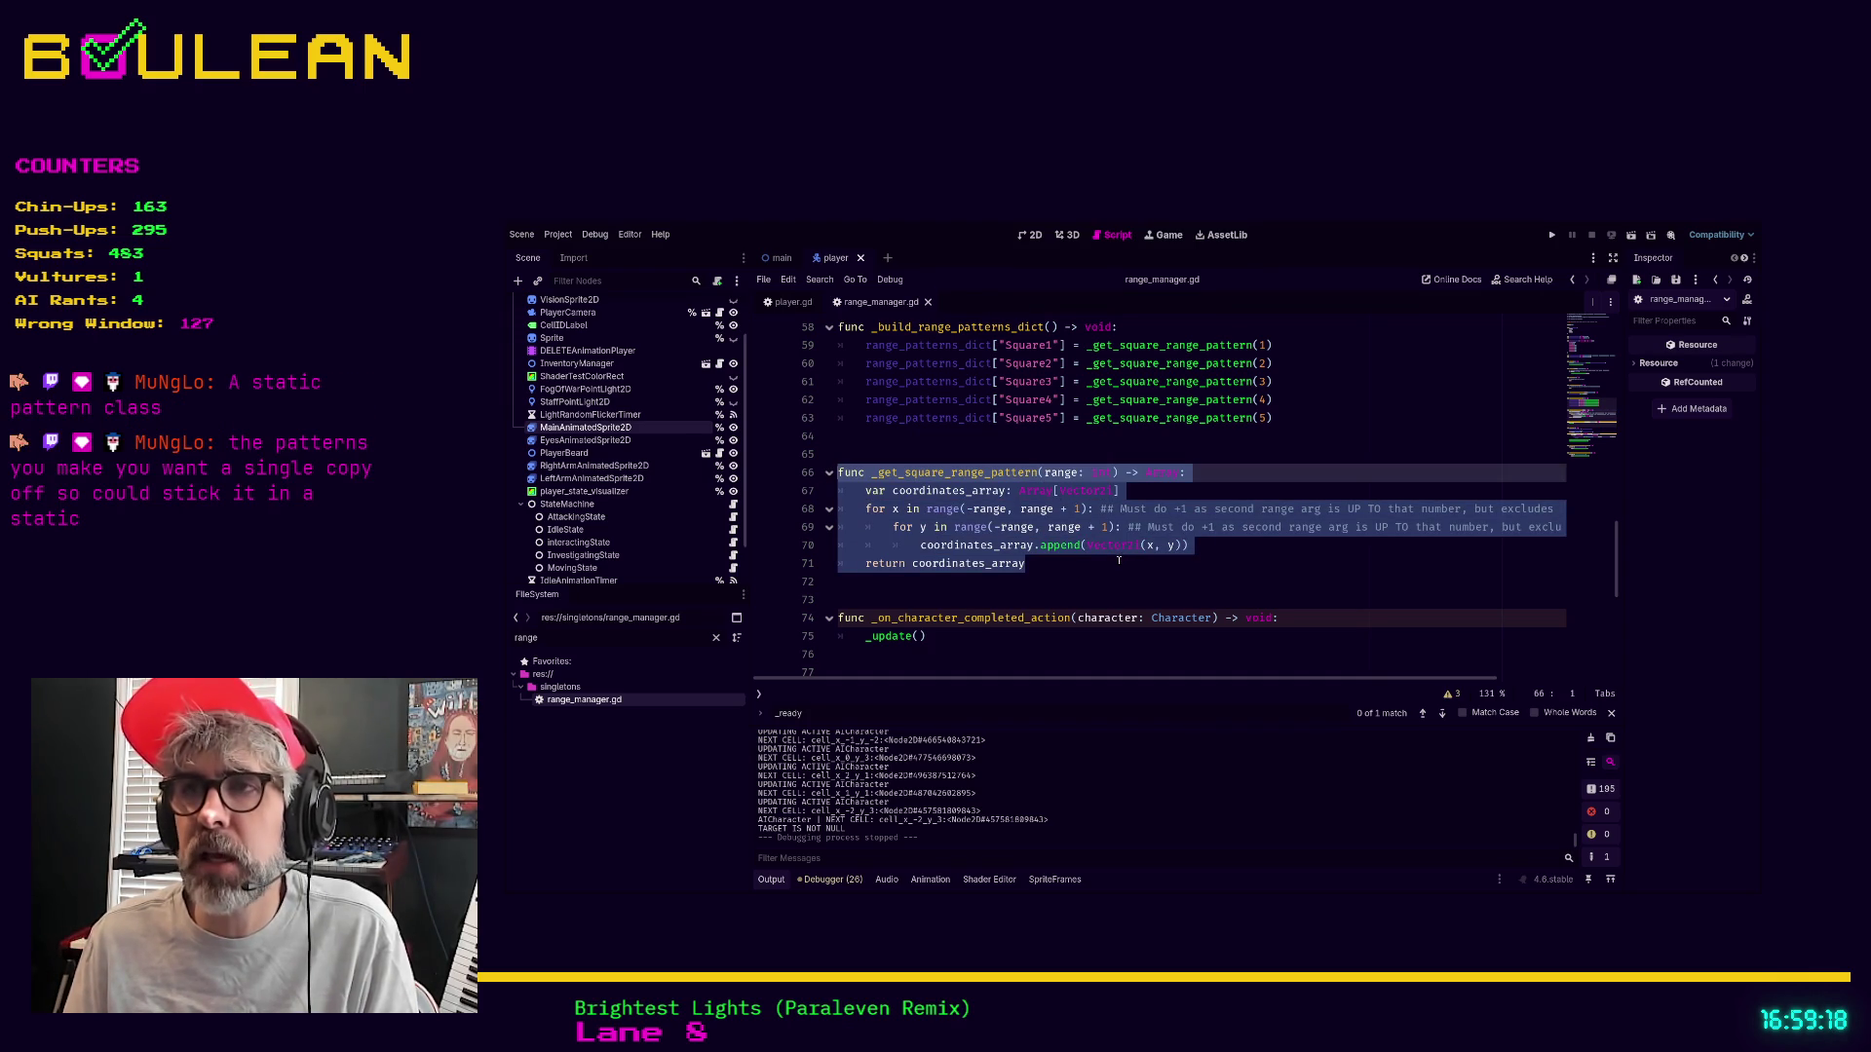
{"action": "scroll", "coordinate": [1118, 560], "scroll_direction": "down", "scroll_amount": 3}
{"action": "scroll", "coordinate": [1175, 531], "scroll_direction": "down", "scroll_amount": 1}
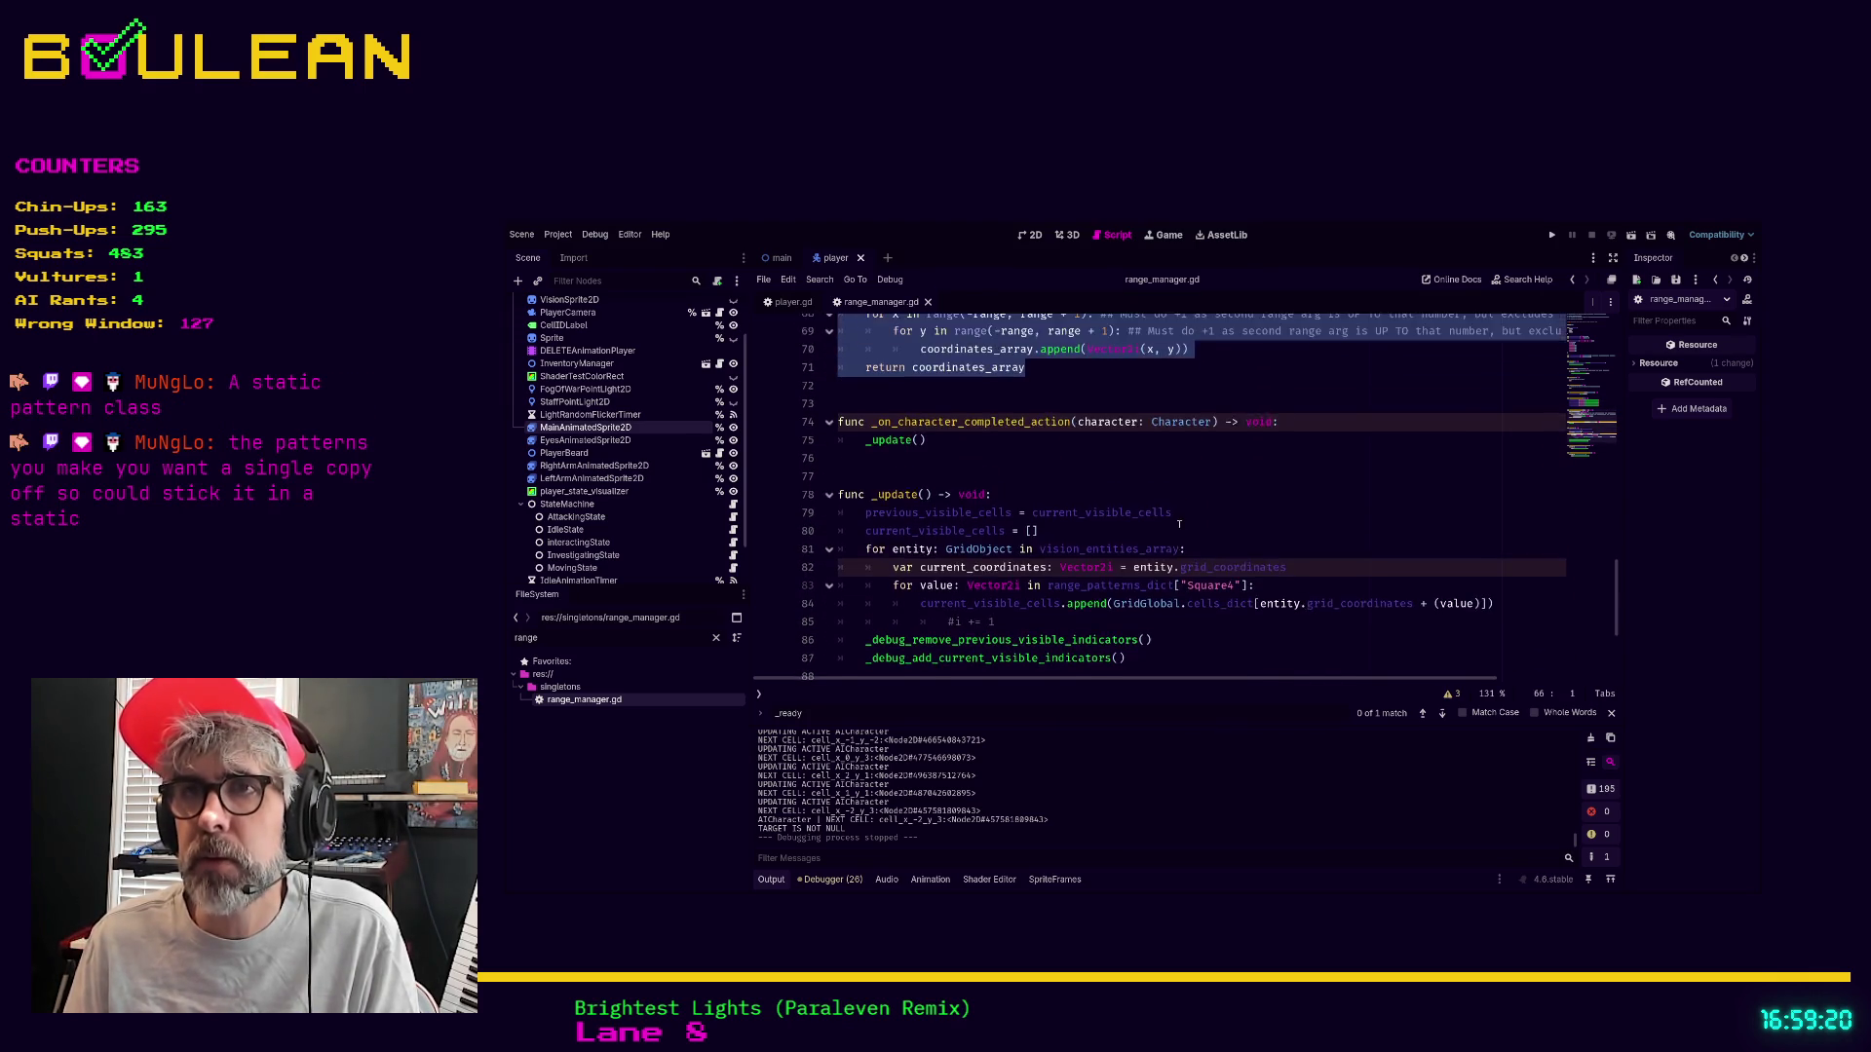
{"action": "scroll", "coordinate": [1179, 525], "scroll_direction": "down", "scroll_amount": 1}
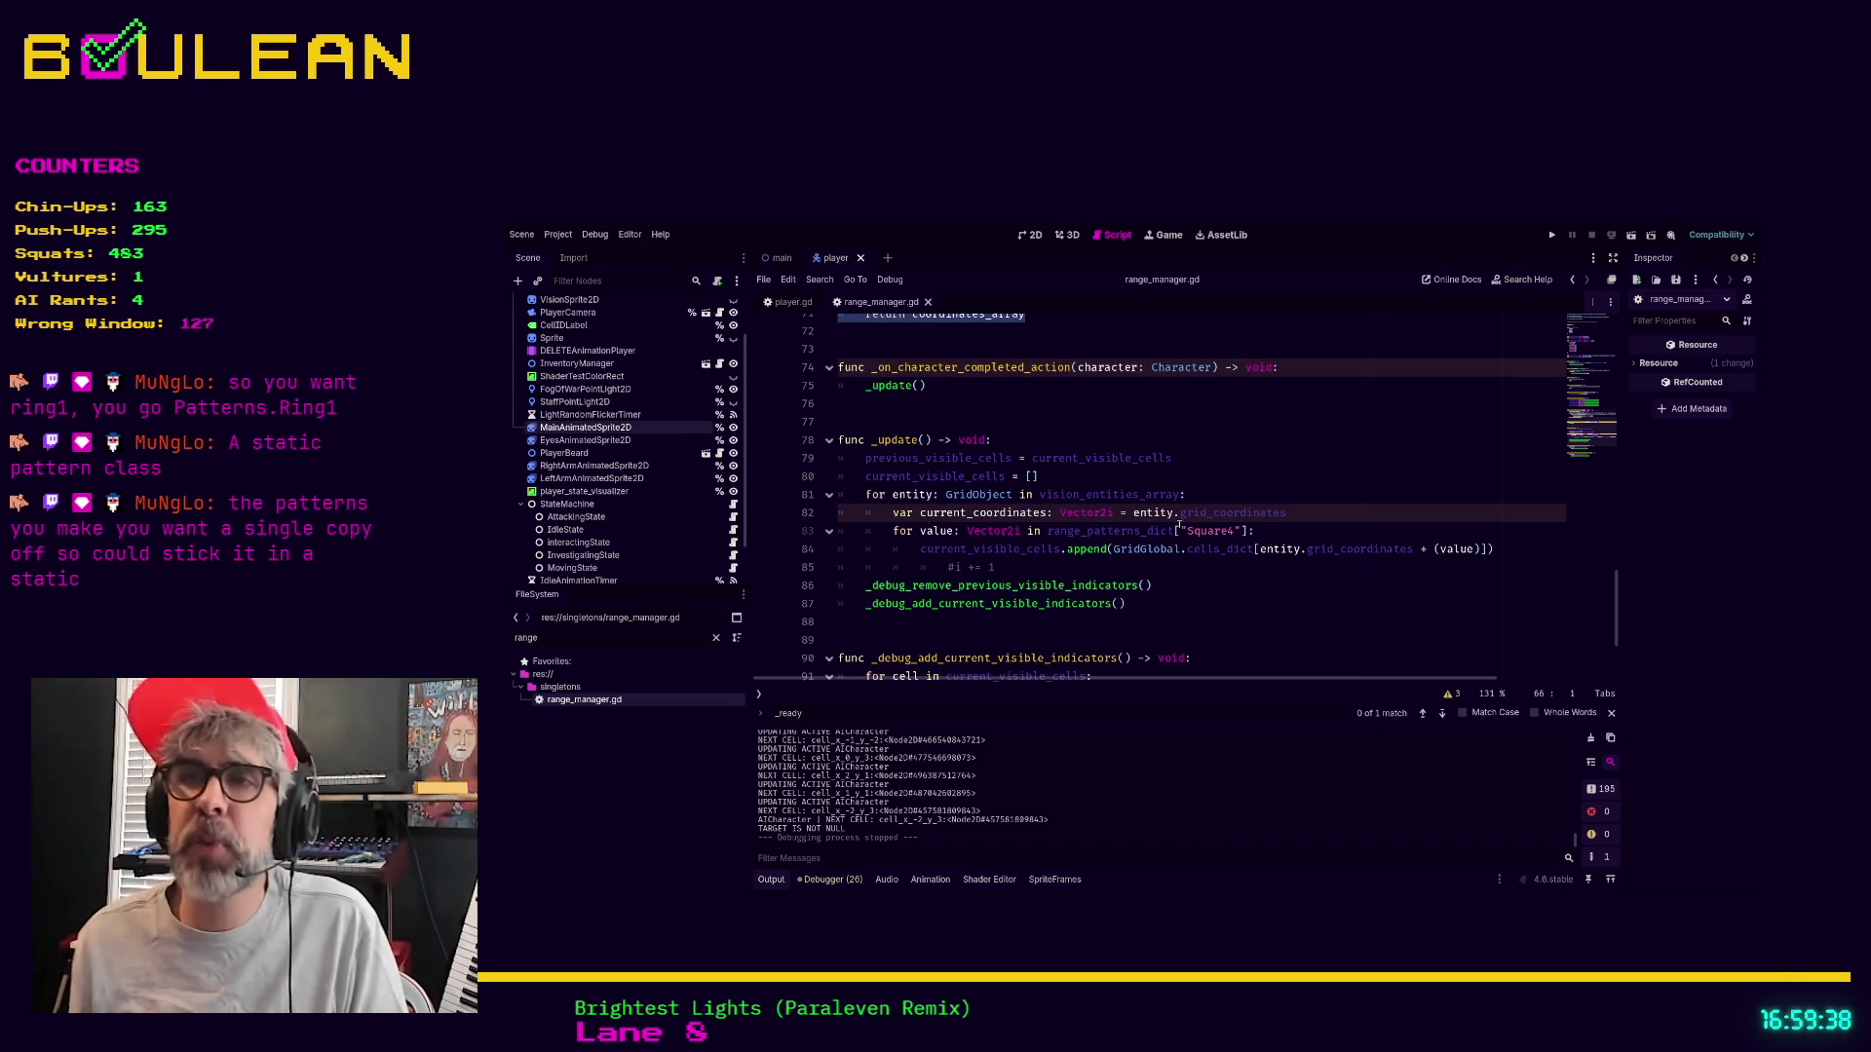
{"action": "scroll", "coordinate": [1178, 526], "scroll_direction": "up", "scroll_amount": 2}
{"action": "key", "text": "Right"}
{"action": "scroll", "coordinate": [1074, 566], "scroll_direction": "up", "scroll_amount": 2}
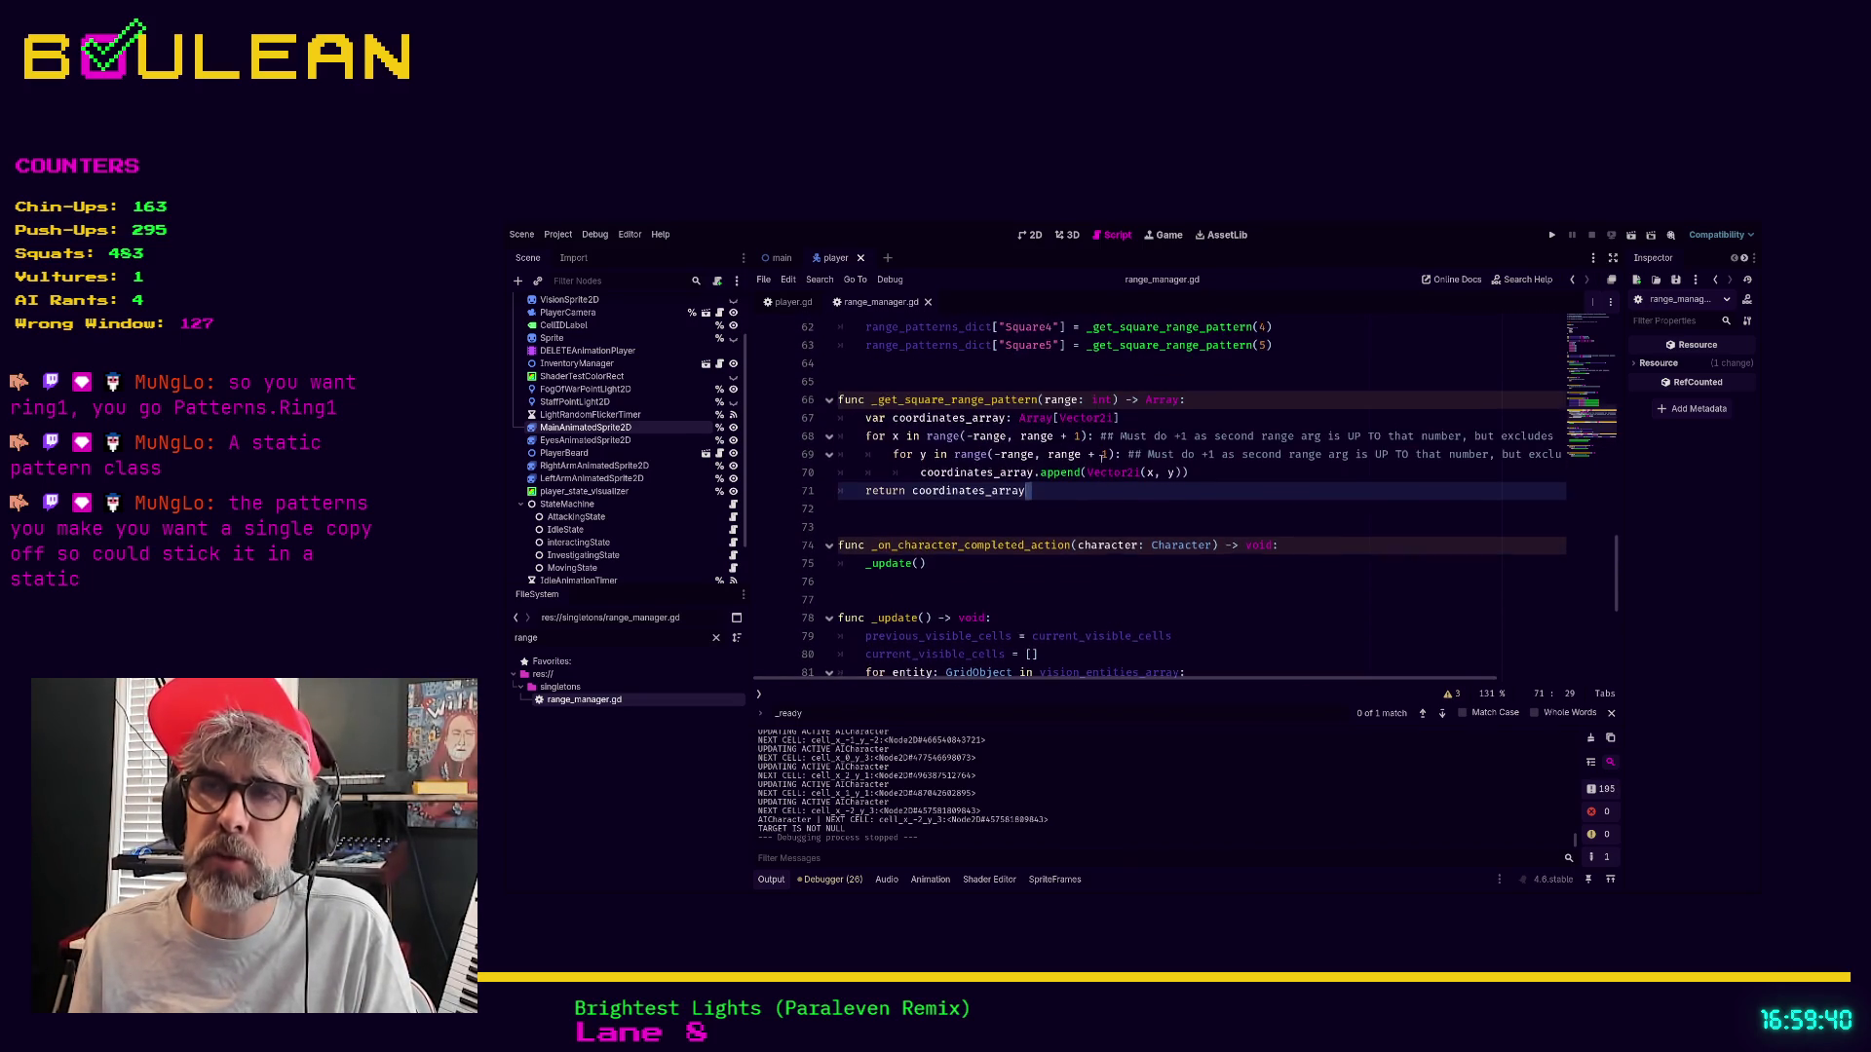
{"action": "left_click", "coordinate": [998, 578]}
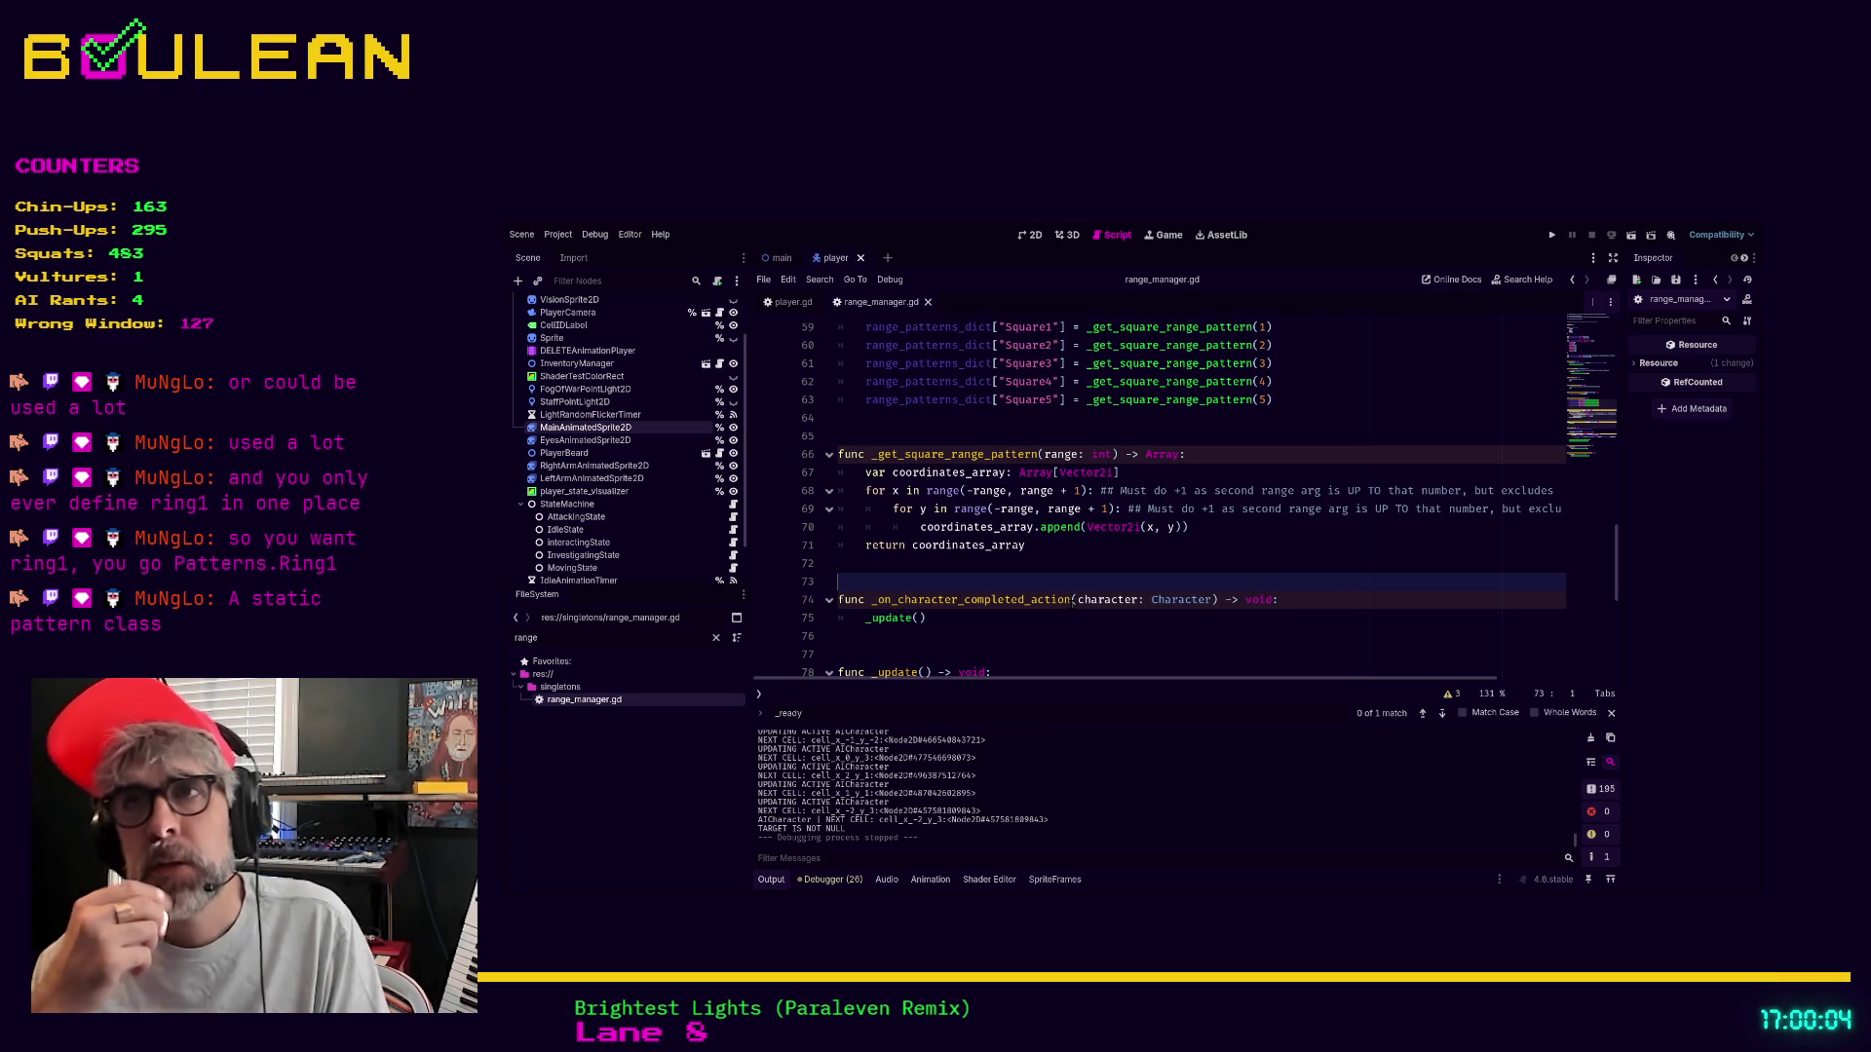
{"action": "left_click", "coordinate": [1000, 565]}
{"action": "scroll", "coordinate": [1000, 564], "scroll_direction": "down", "scroll_amount": 5}
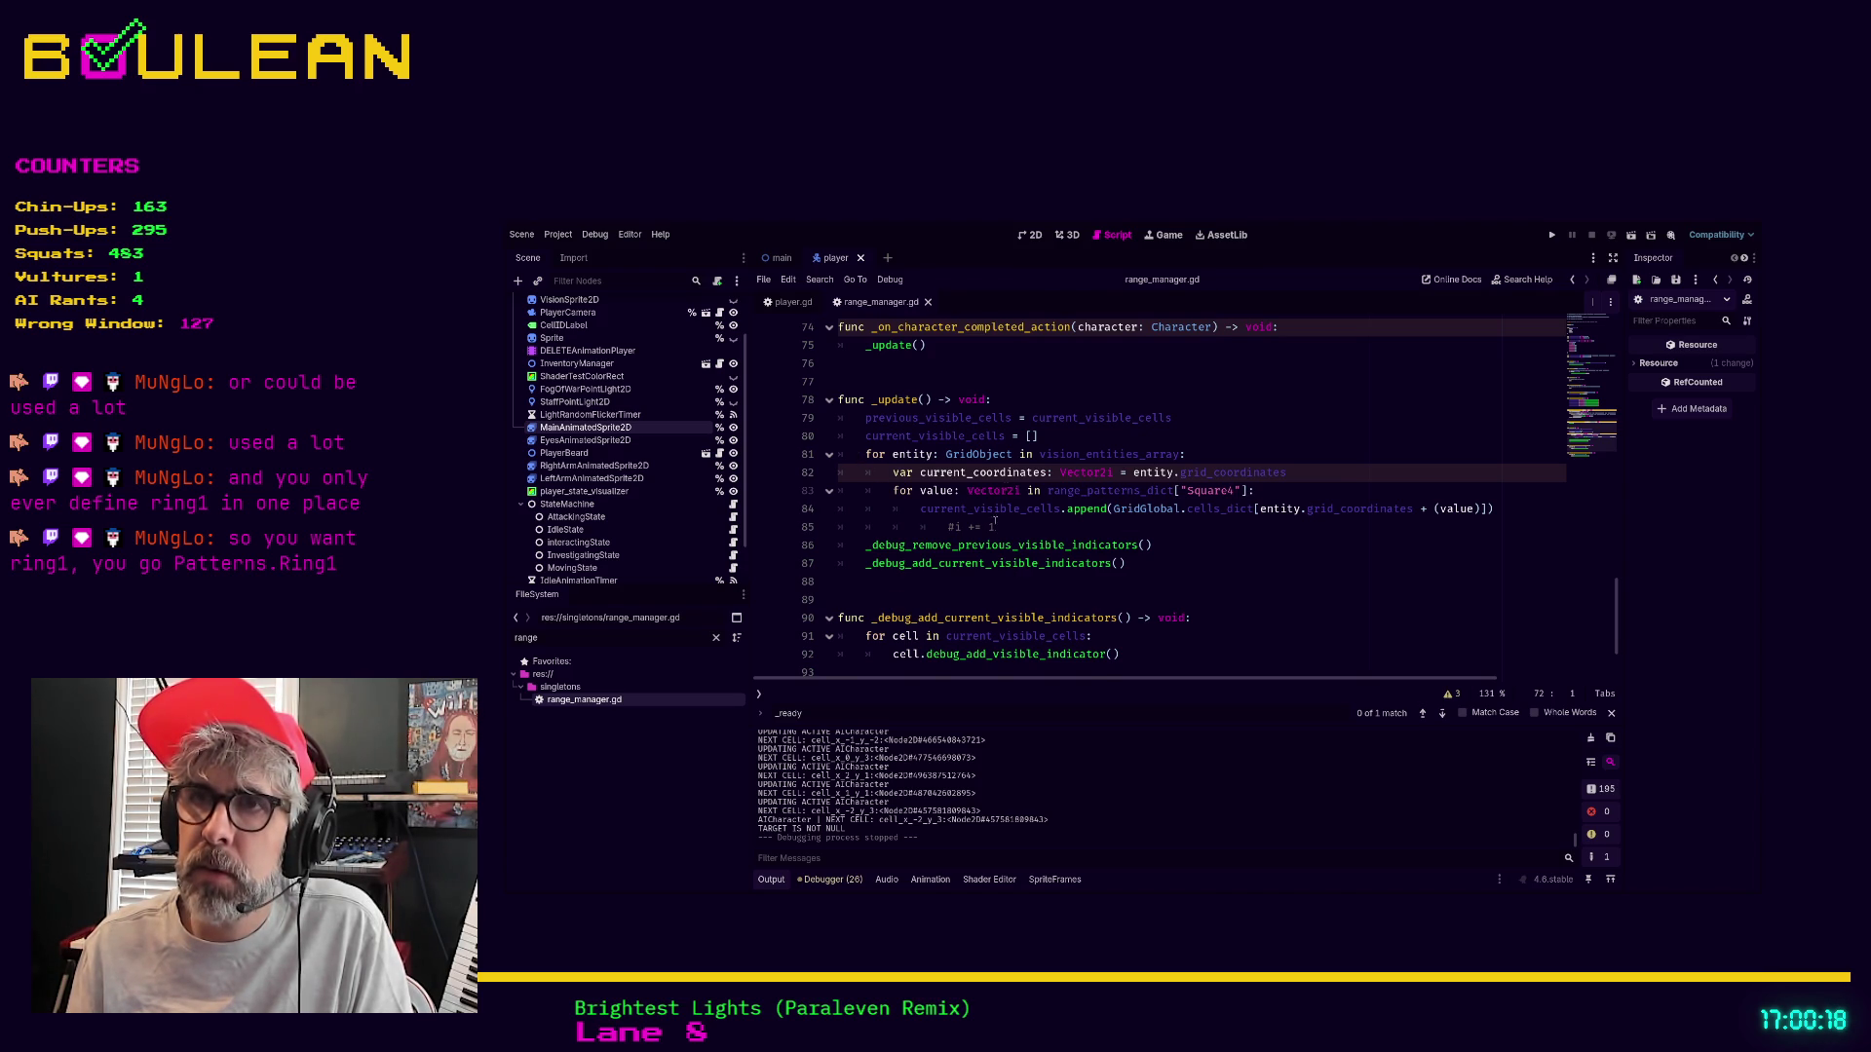
{"action": "scroll", "coordinate": [997, 506], "scroll_direction": "down", "scroll_amount": 1}
{"action": "scroll", "coordinate": [994, 529], "scroll_direction": "down", "scroll_amount": 1}
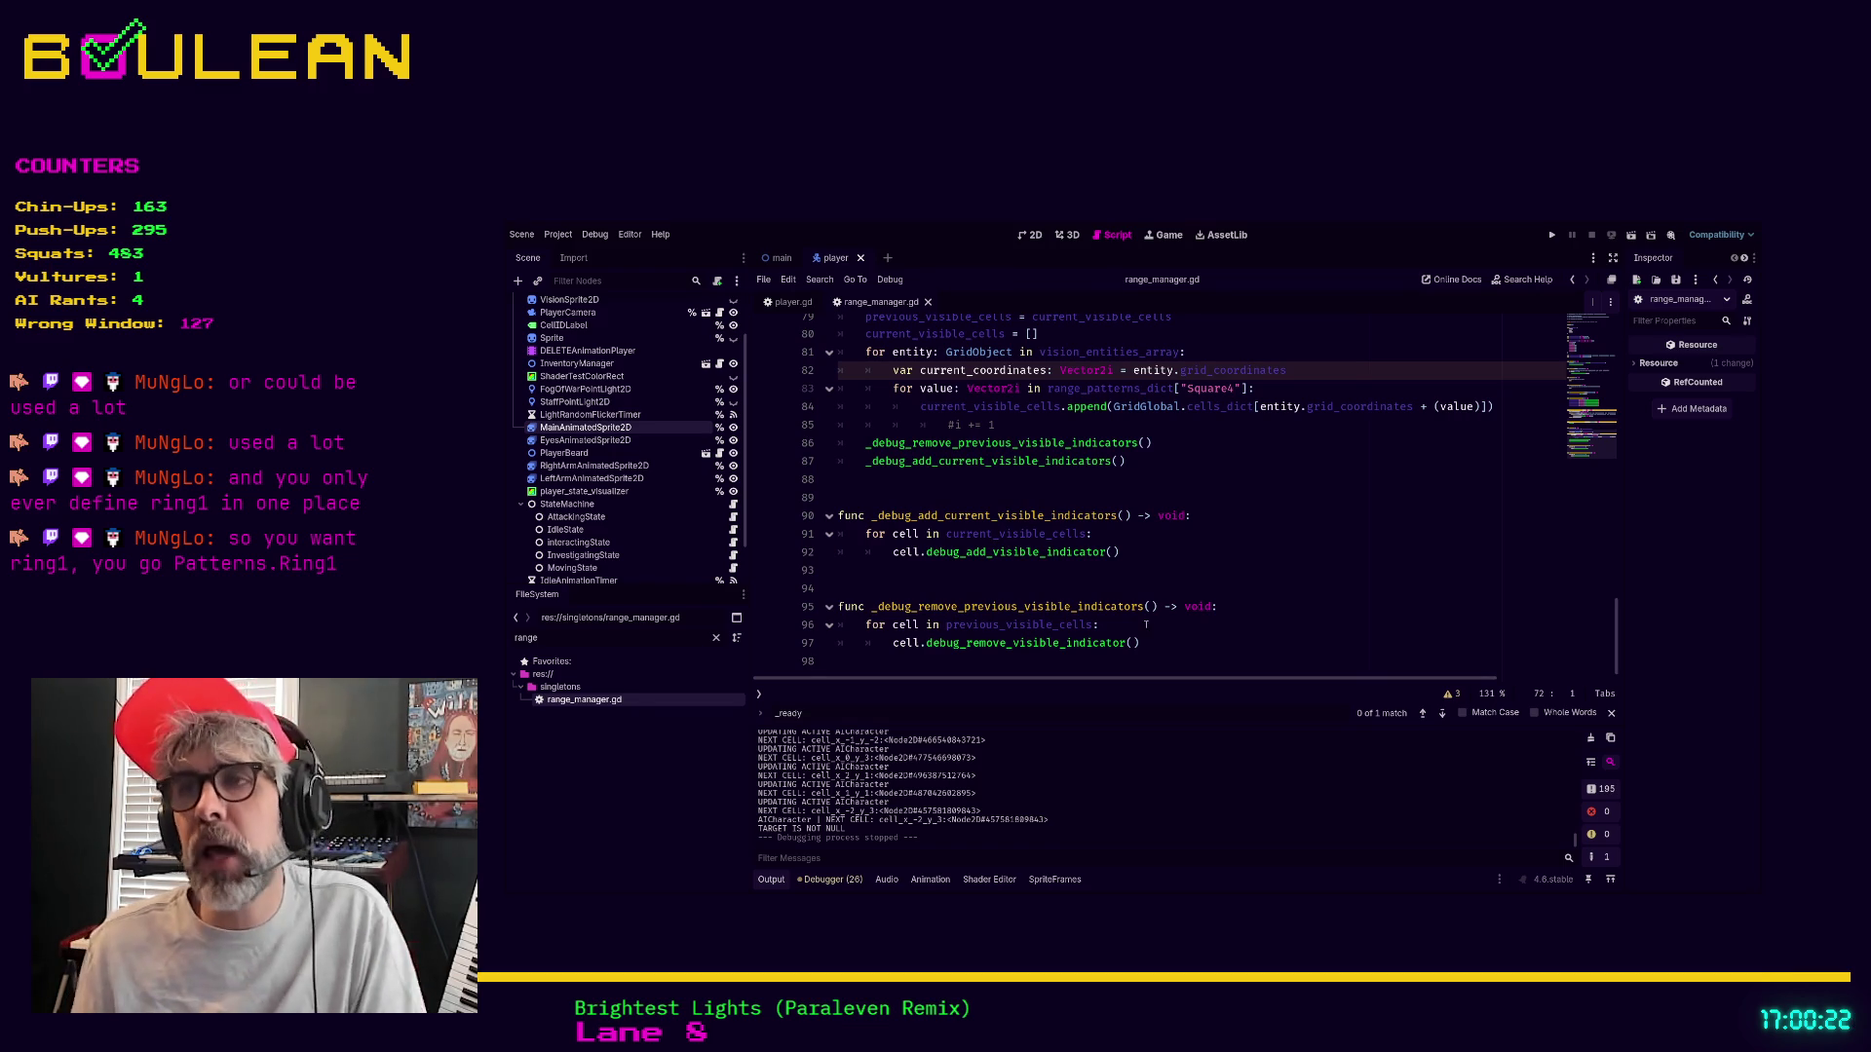
{"action": "scroll", "coordinate": [1153, 624], "scroll_direction": "up", "scroll_amount": 5}
{"action": "scroll", "coordinate": [1152, 625], "scroll_direction": "up", "scroll_amount": 1}
{"action": "scroll", "coordinate": [1153, 625], "scroll_direction": "up", "scroll_amount": 1}
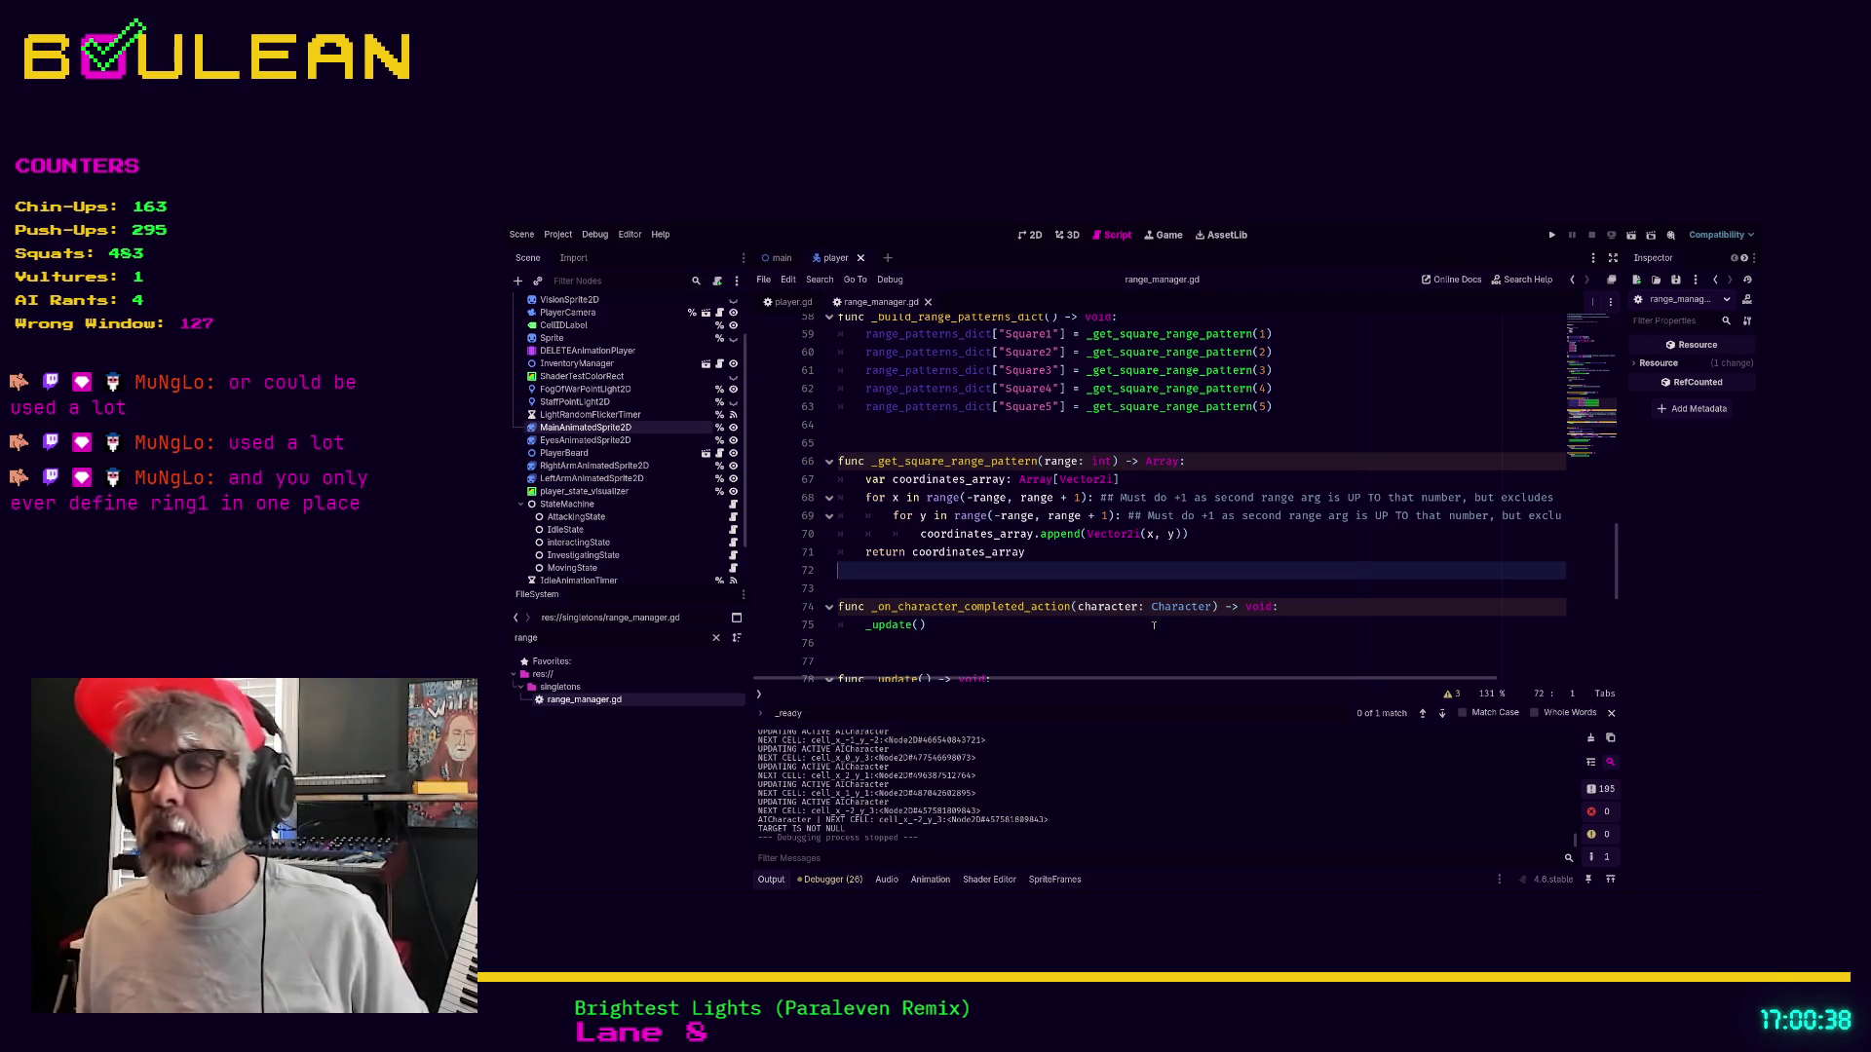
{"action": "key", "text": "F5"}
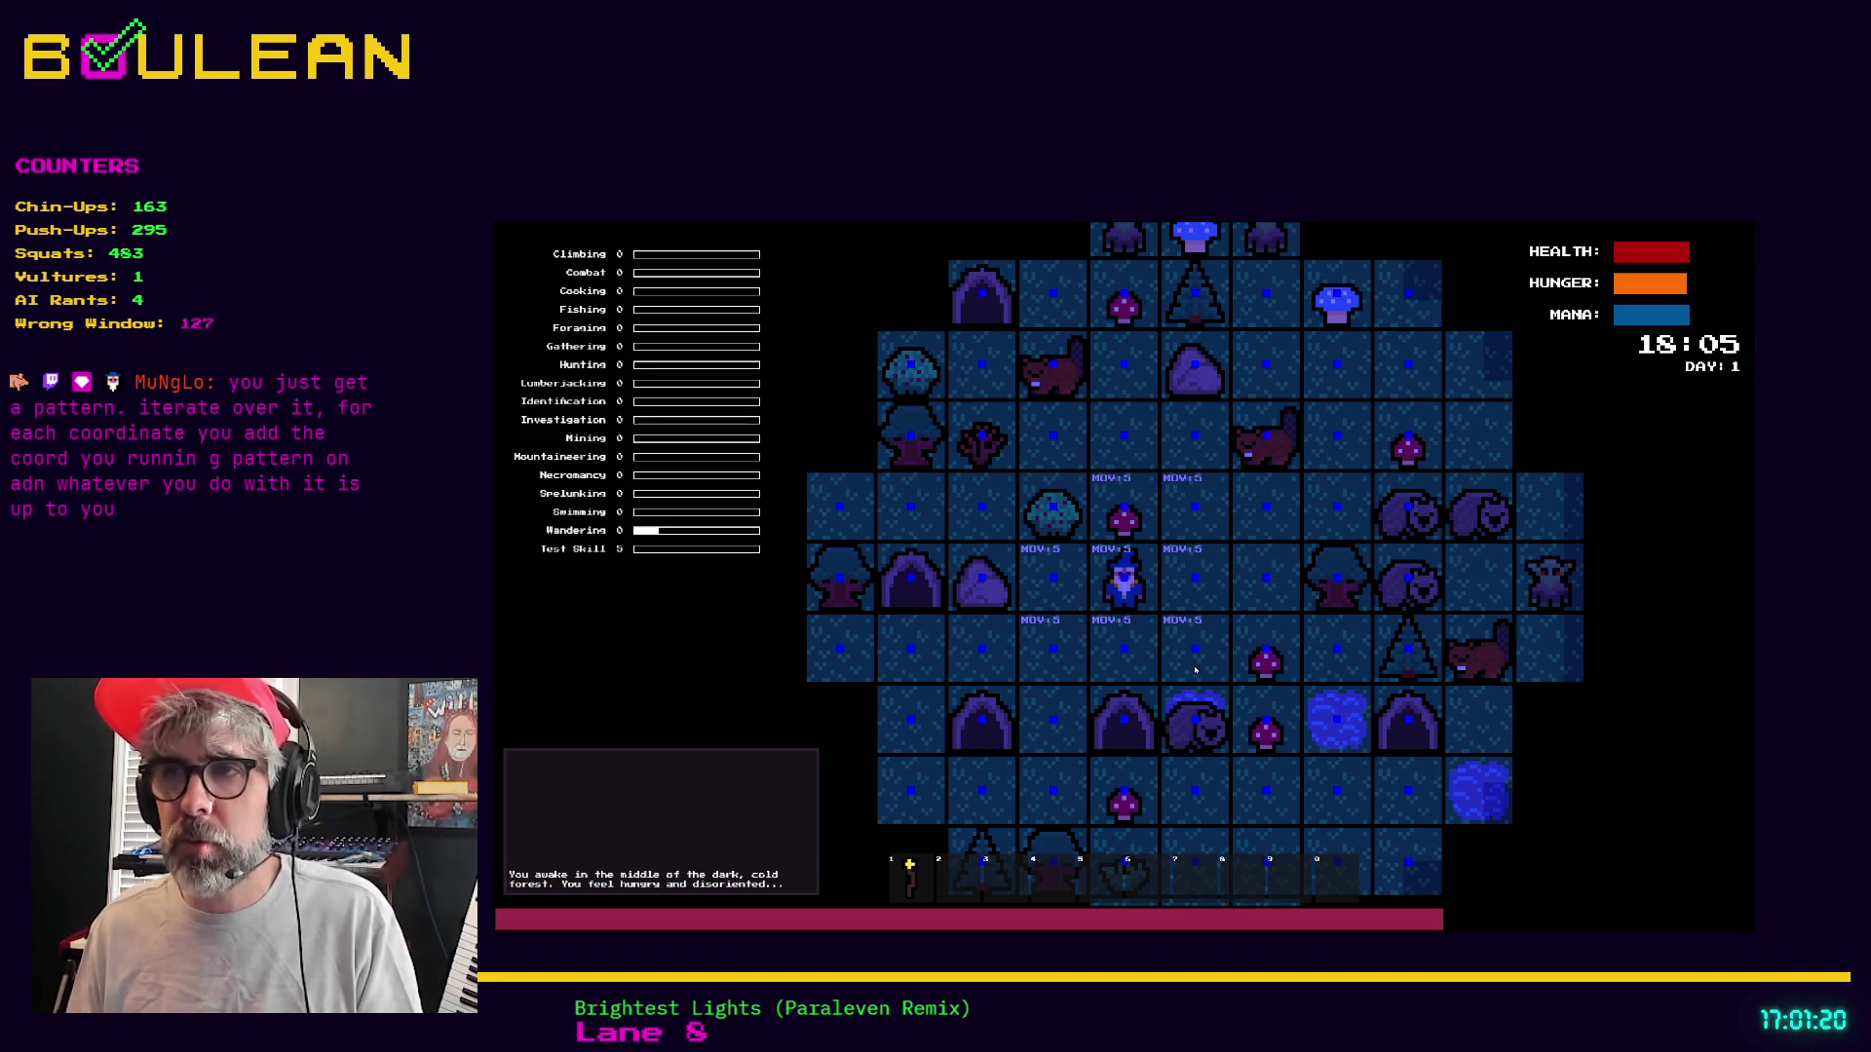
Stop the running game with F8 and put the caret on range_manager.gd line 73
{"action": "key", "text": "F8"}
{"action": "left_click", "coordinate": [1069, 591]}
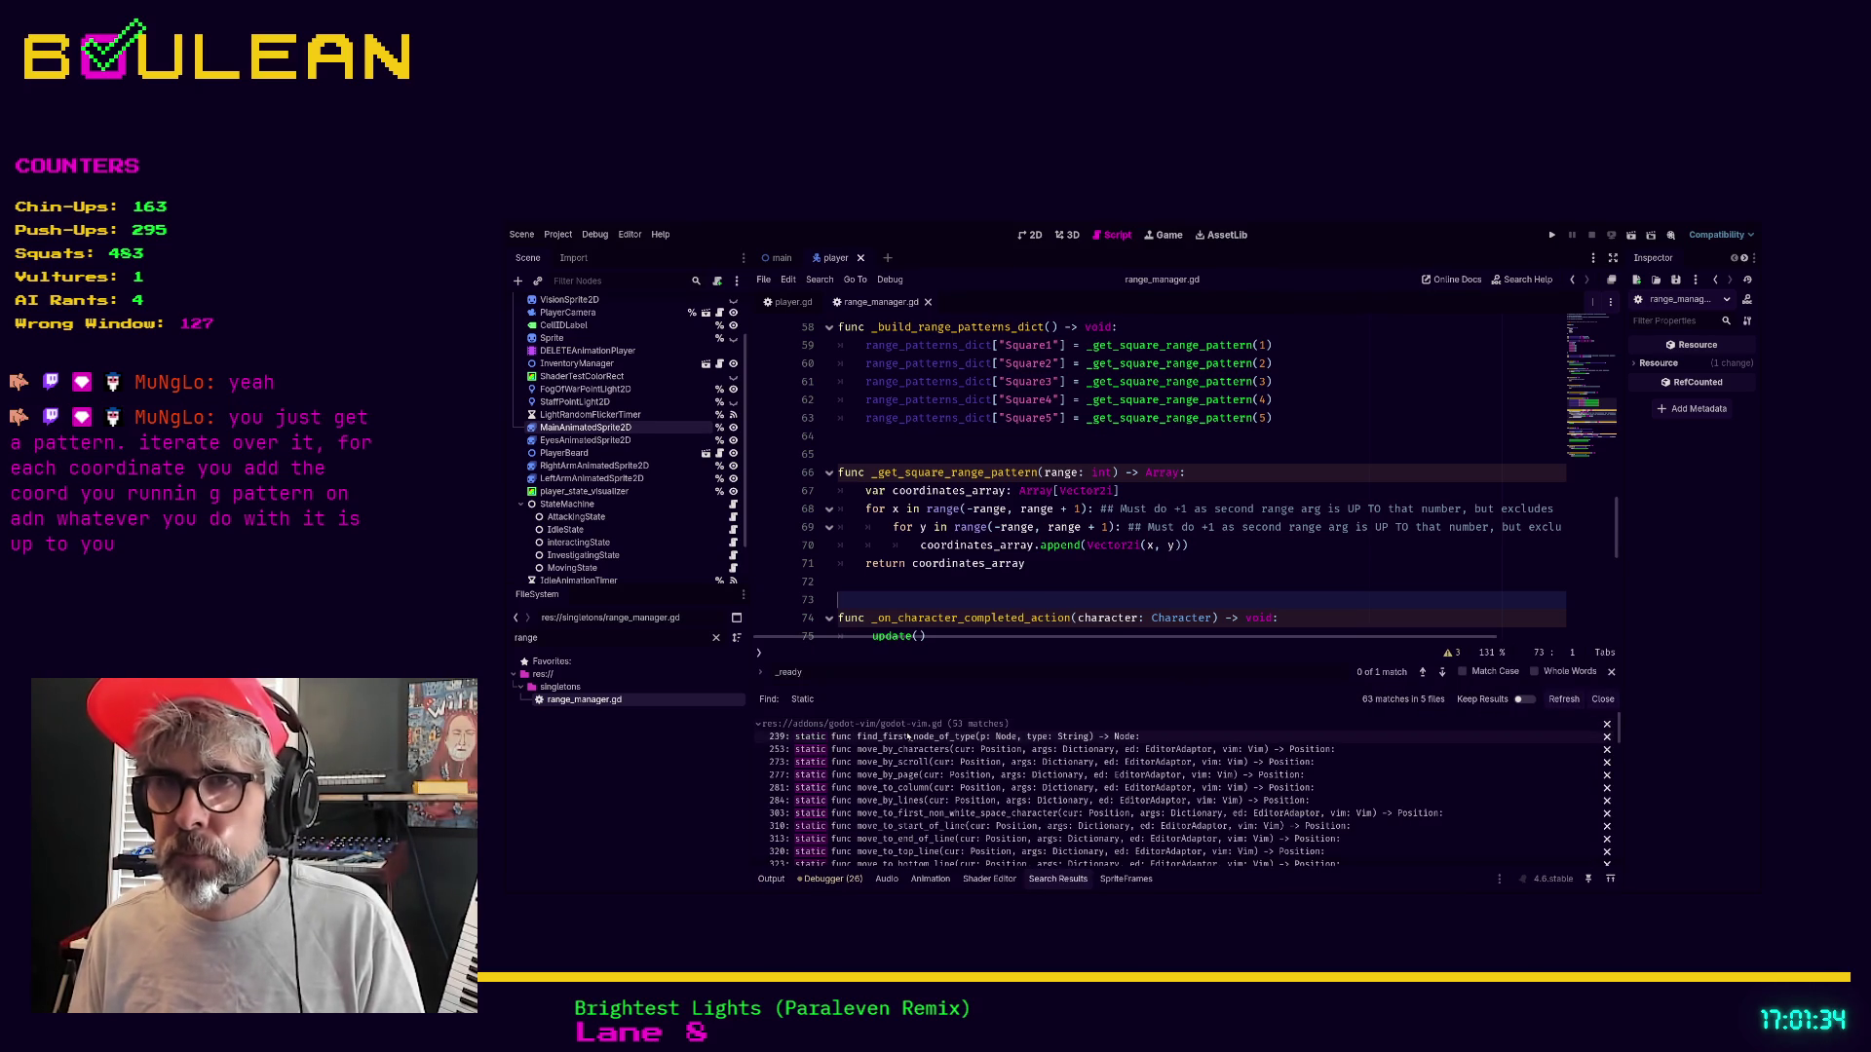
Drop the godot-vim, addon, split_code_edit.gd and plugin.gd groups from the Static search results, then open utilities.gd
{"action": "left_click", "coordinate": [1607, 724]}
{"action": "left_click", "coordinate": [1609, 725]}
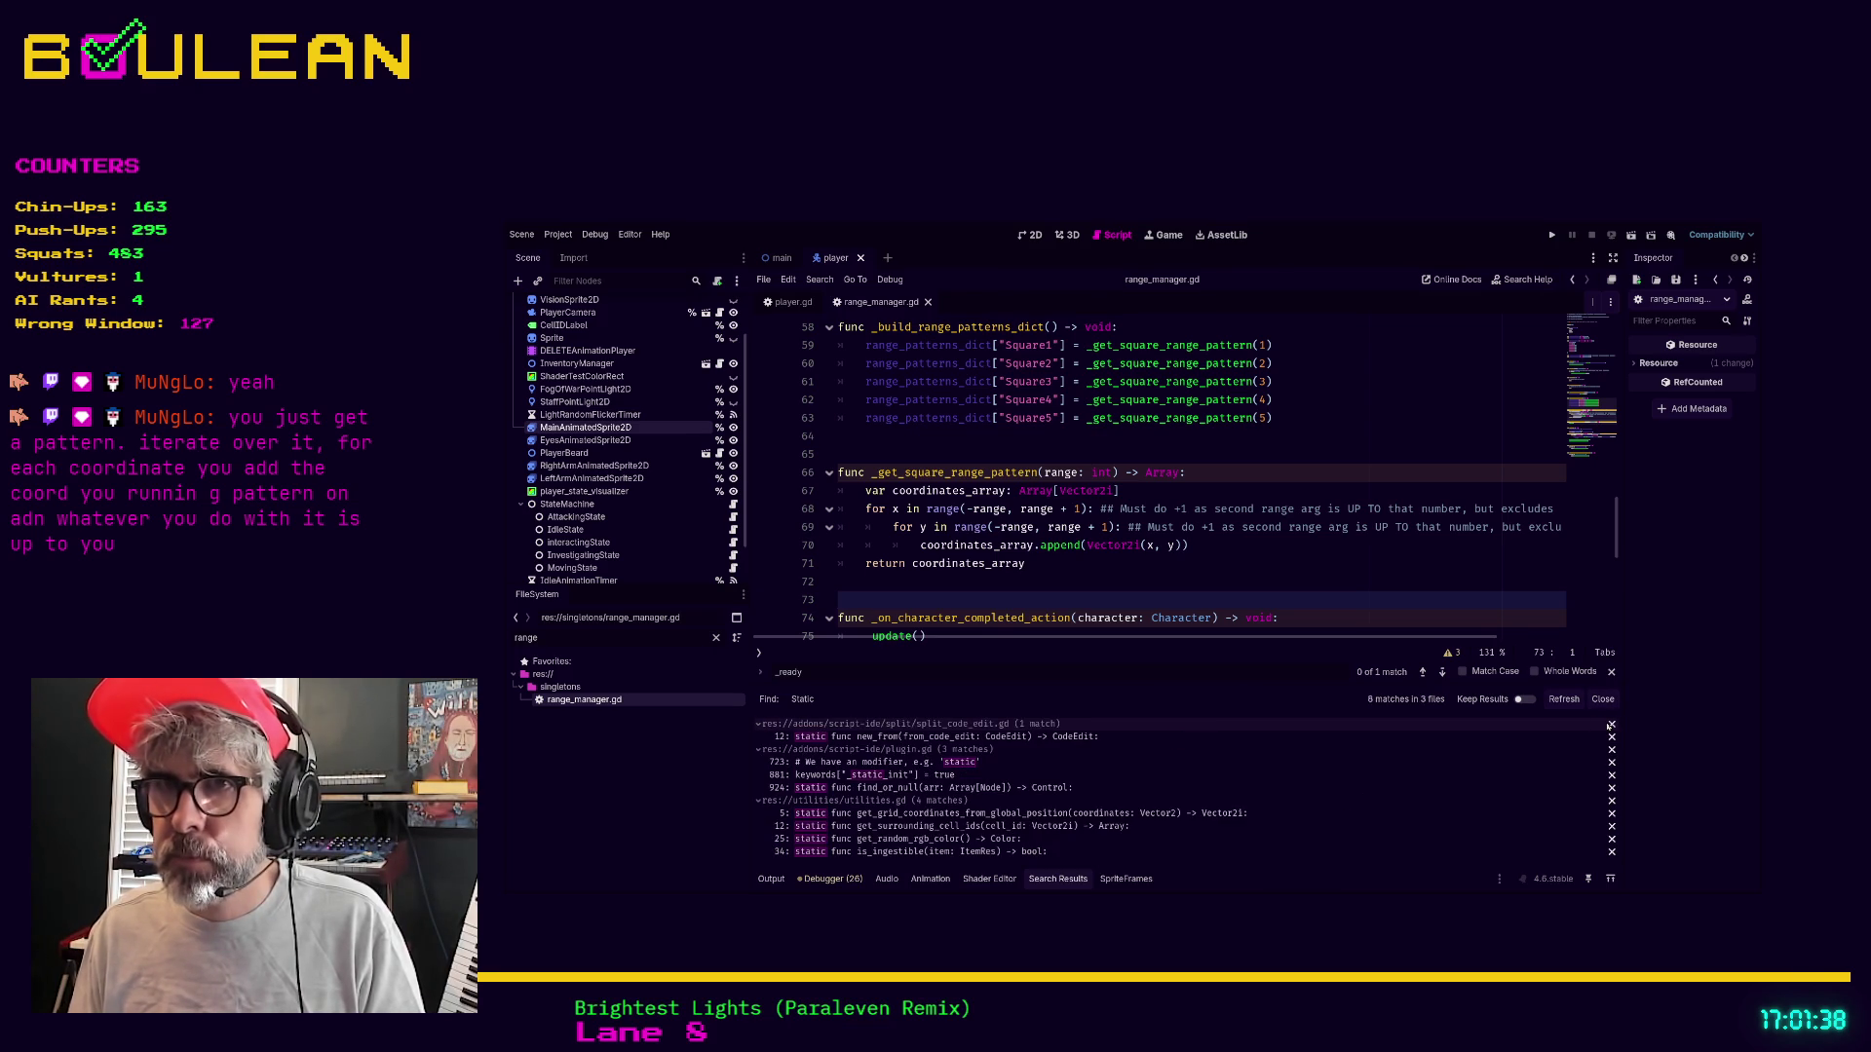
{"action": "left_click", "coordinate": [1610, 725]}
{"action": "left_click", "coordinate": [1610, 725]}
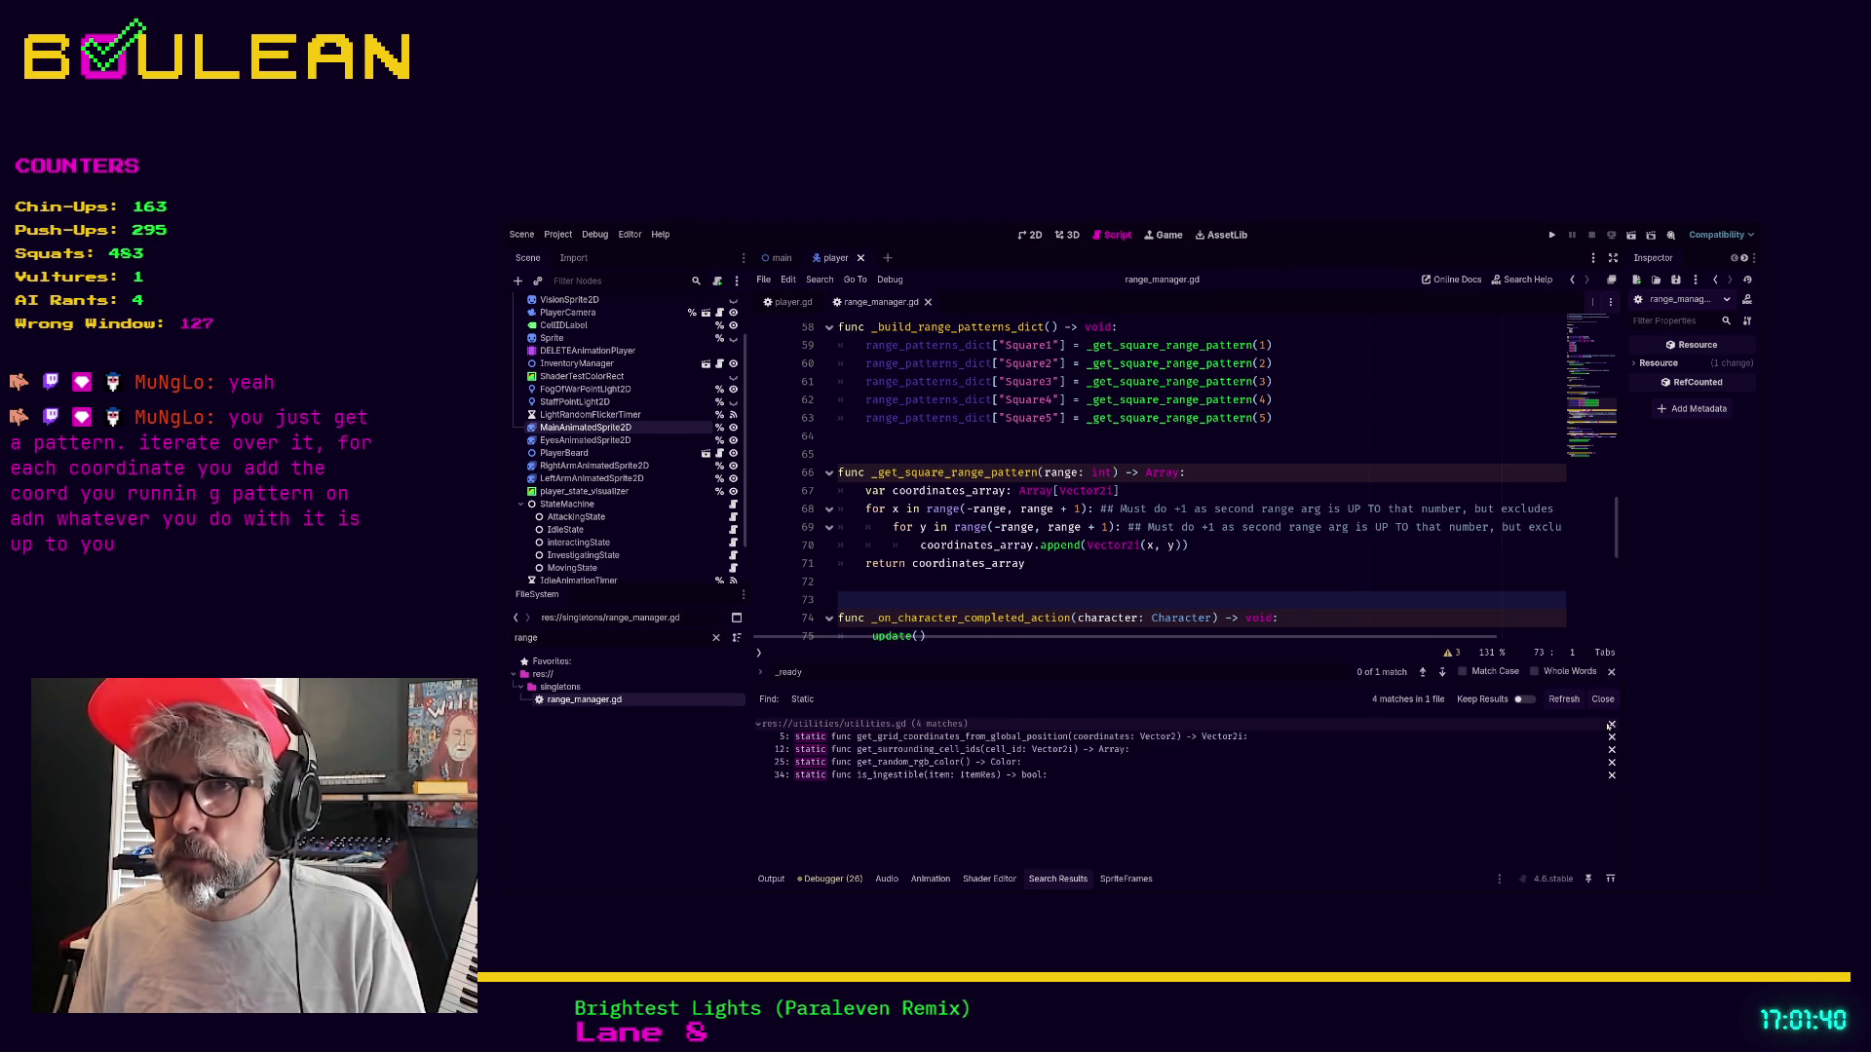
{"action": "left_click", "coordinate": [1072, 736]}
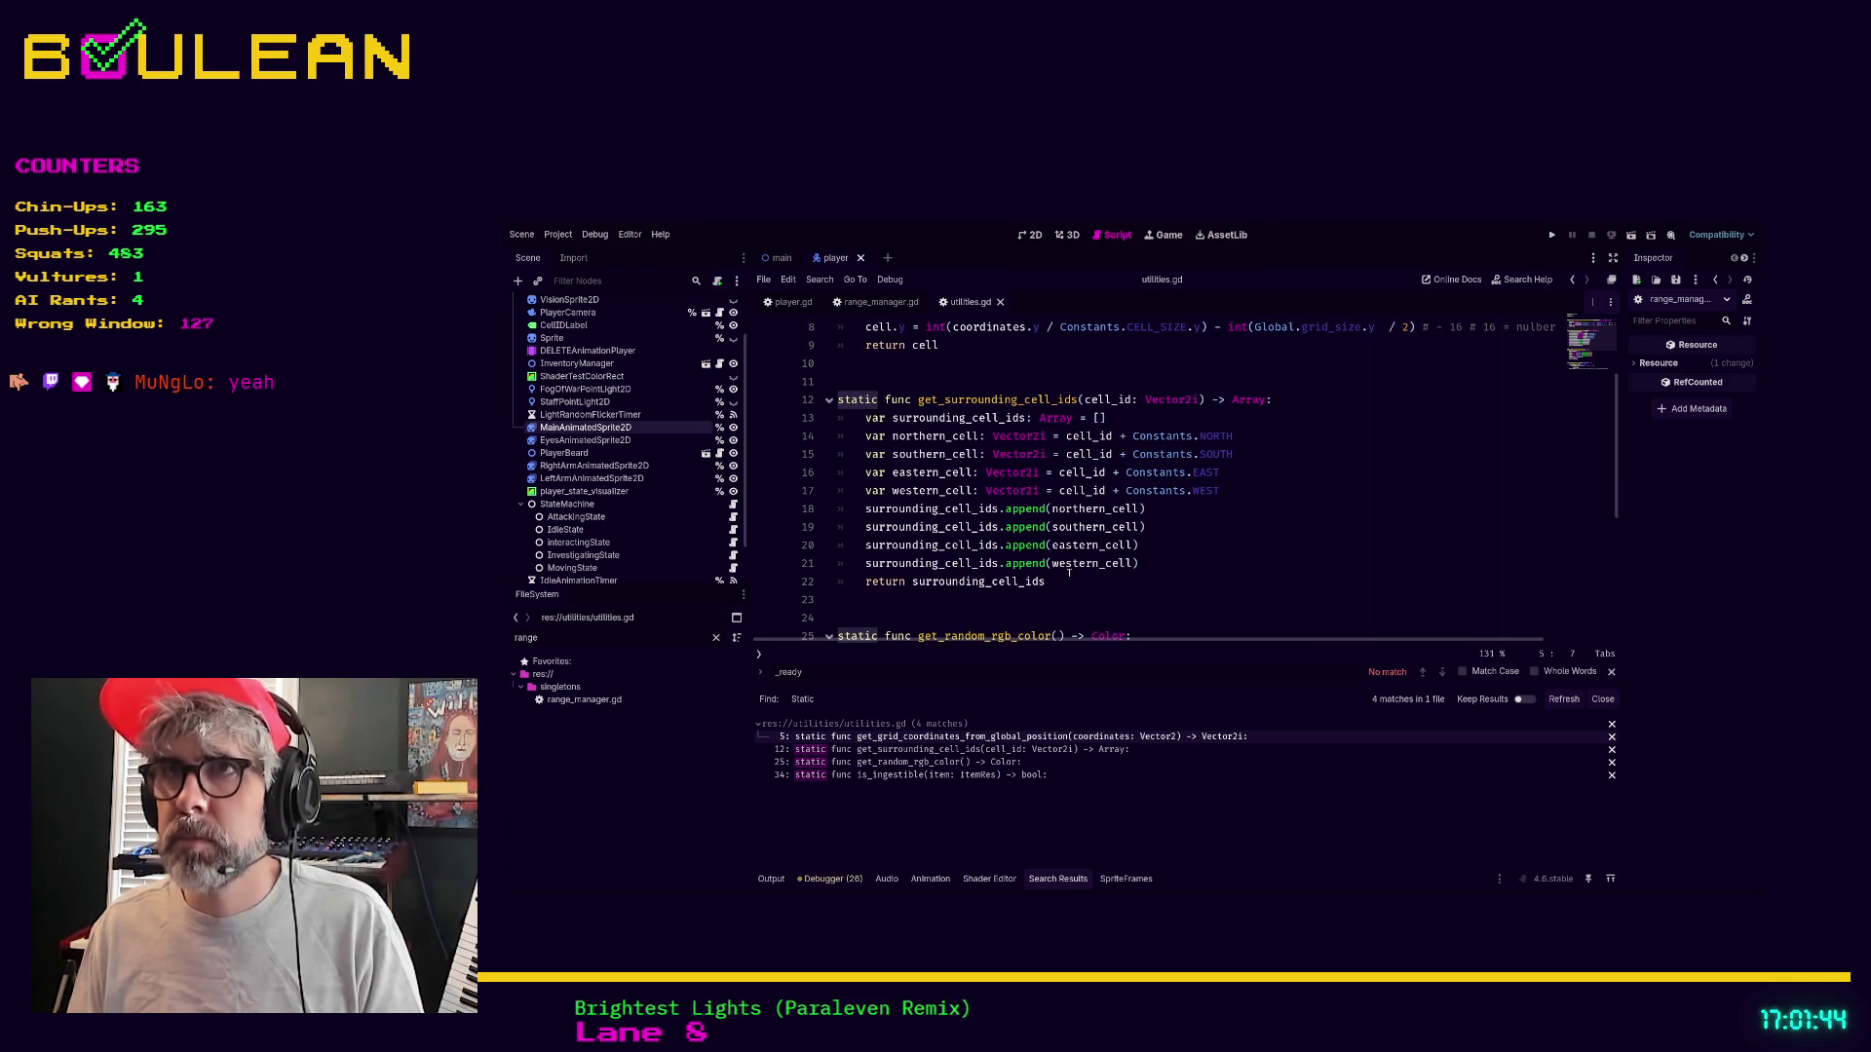
{"action": "scroll", "coordinate": [1069, 575], "scroll_direction": "up", "scroll_amount": 2}
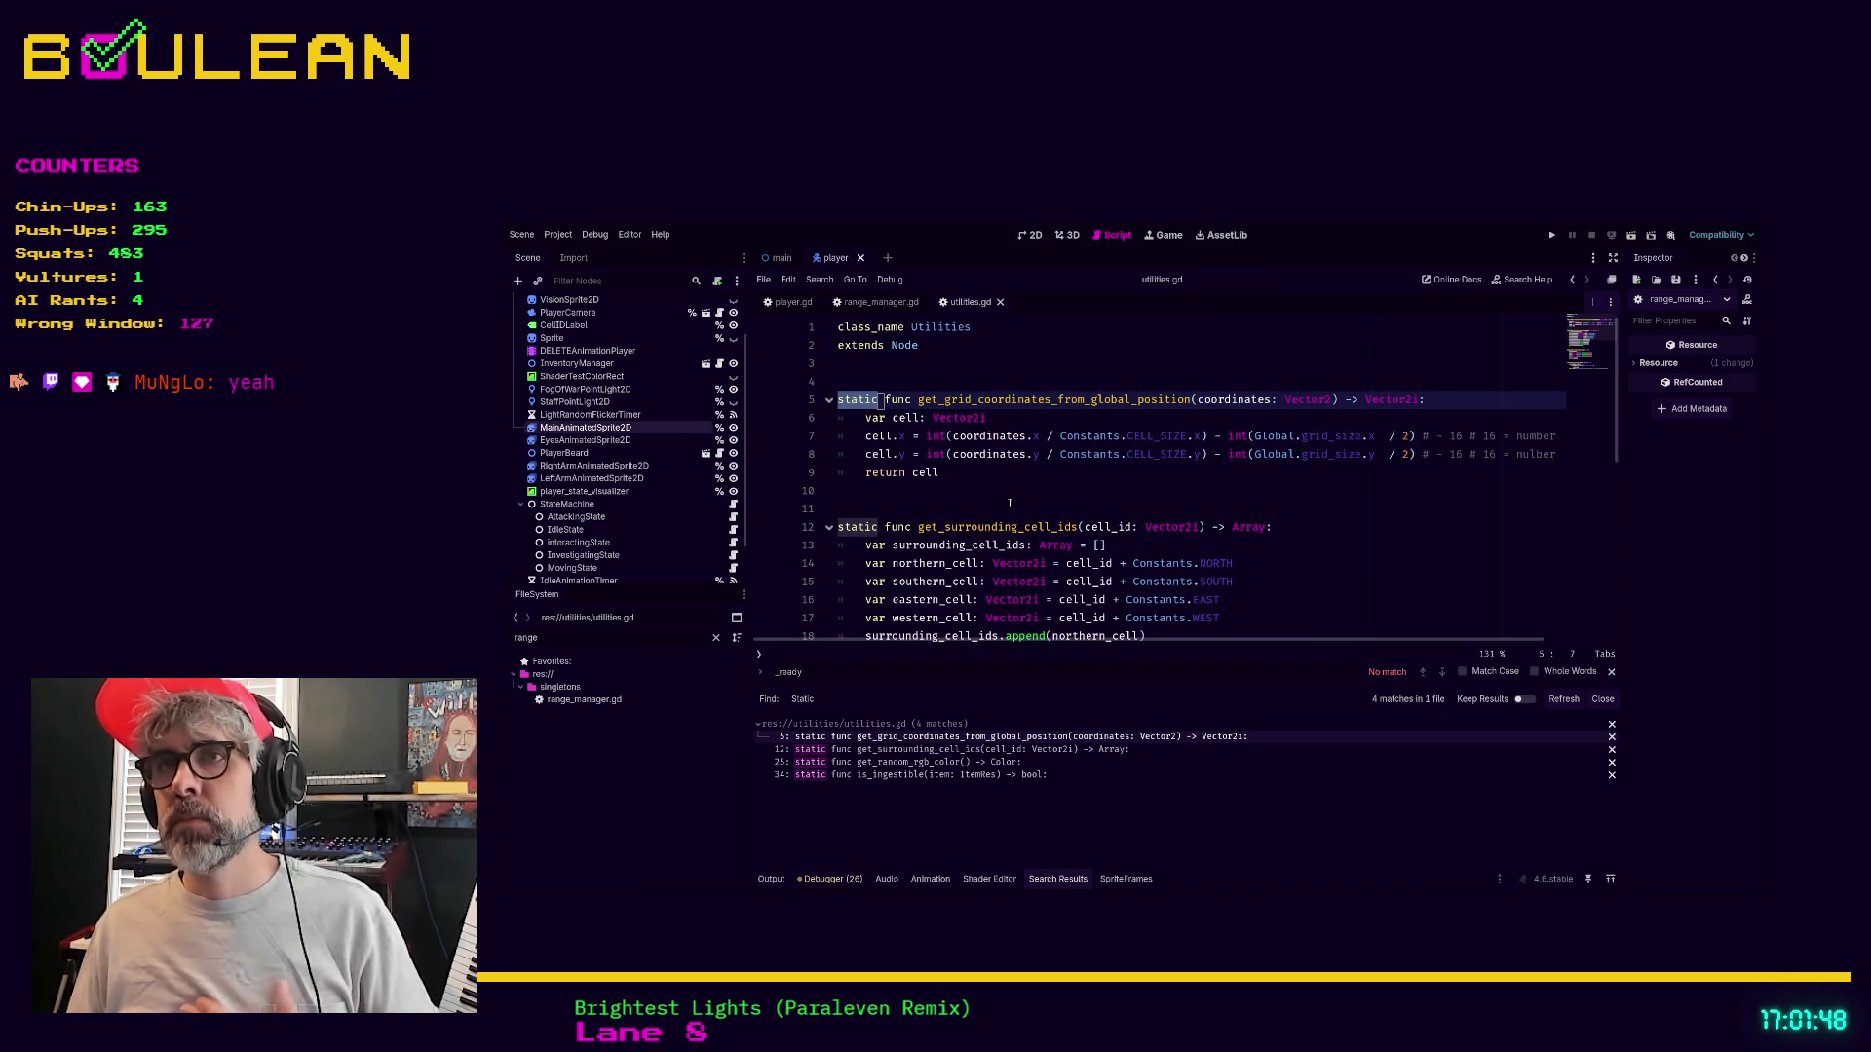
Filter FileSystem by 'util', select the utilities folder, and create patterns.gd there
{"action": "left_click", "coordinate": [597, 638]}
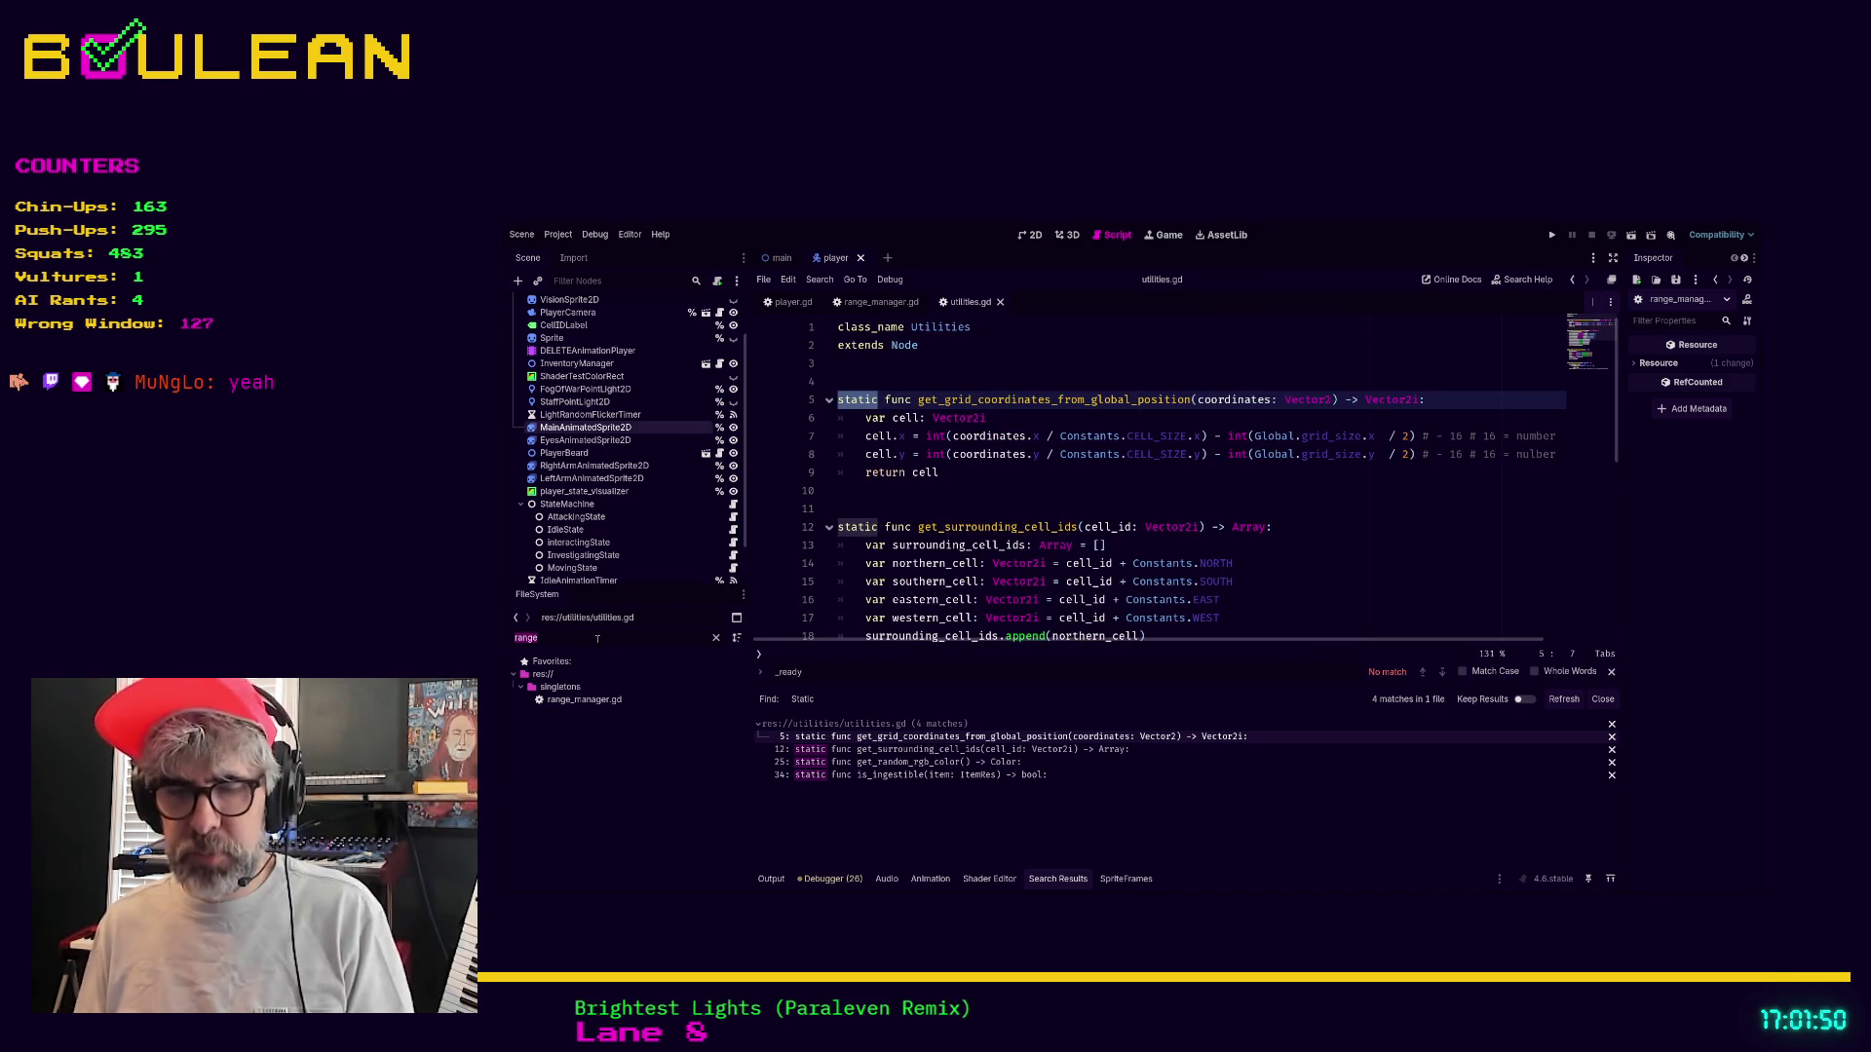
{"action": "type", "text": "stati"}
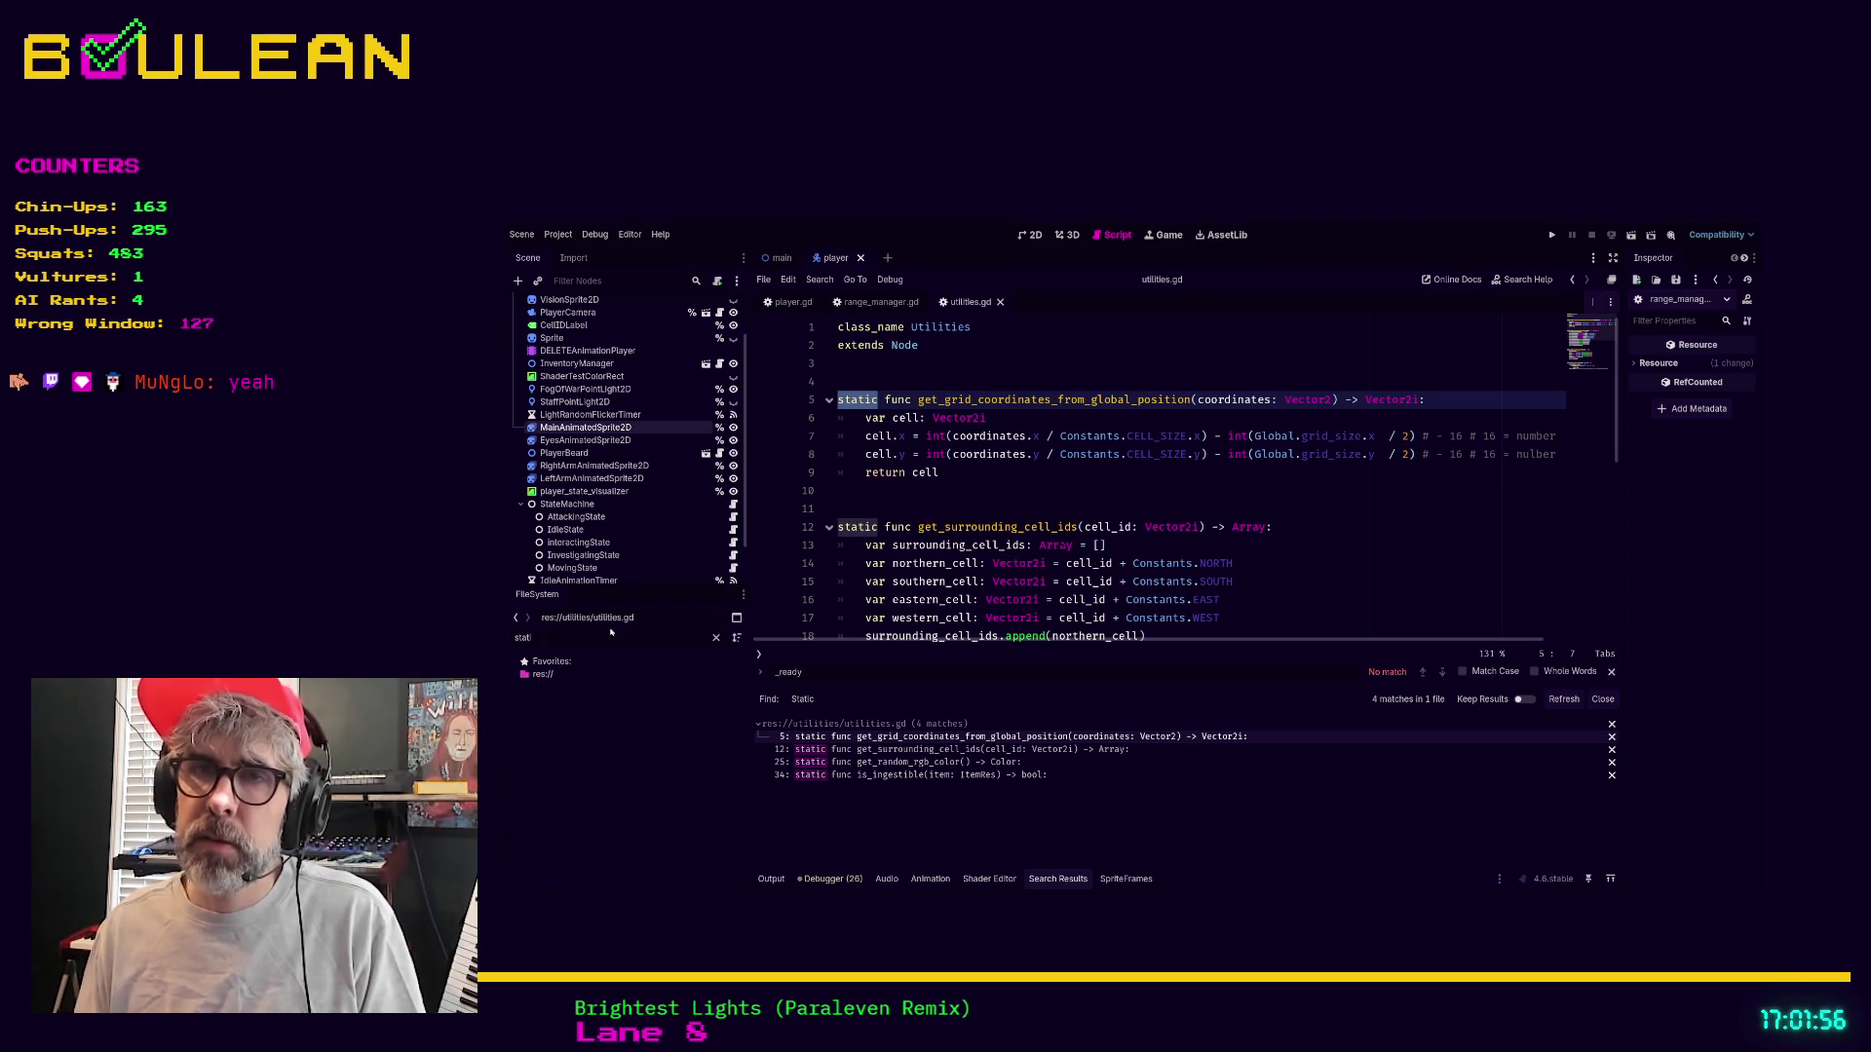
{"action": "left_click", "coordinate": [715, 638]}
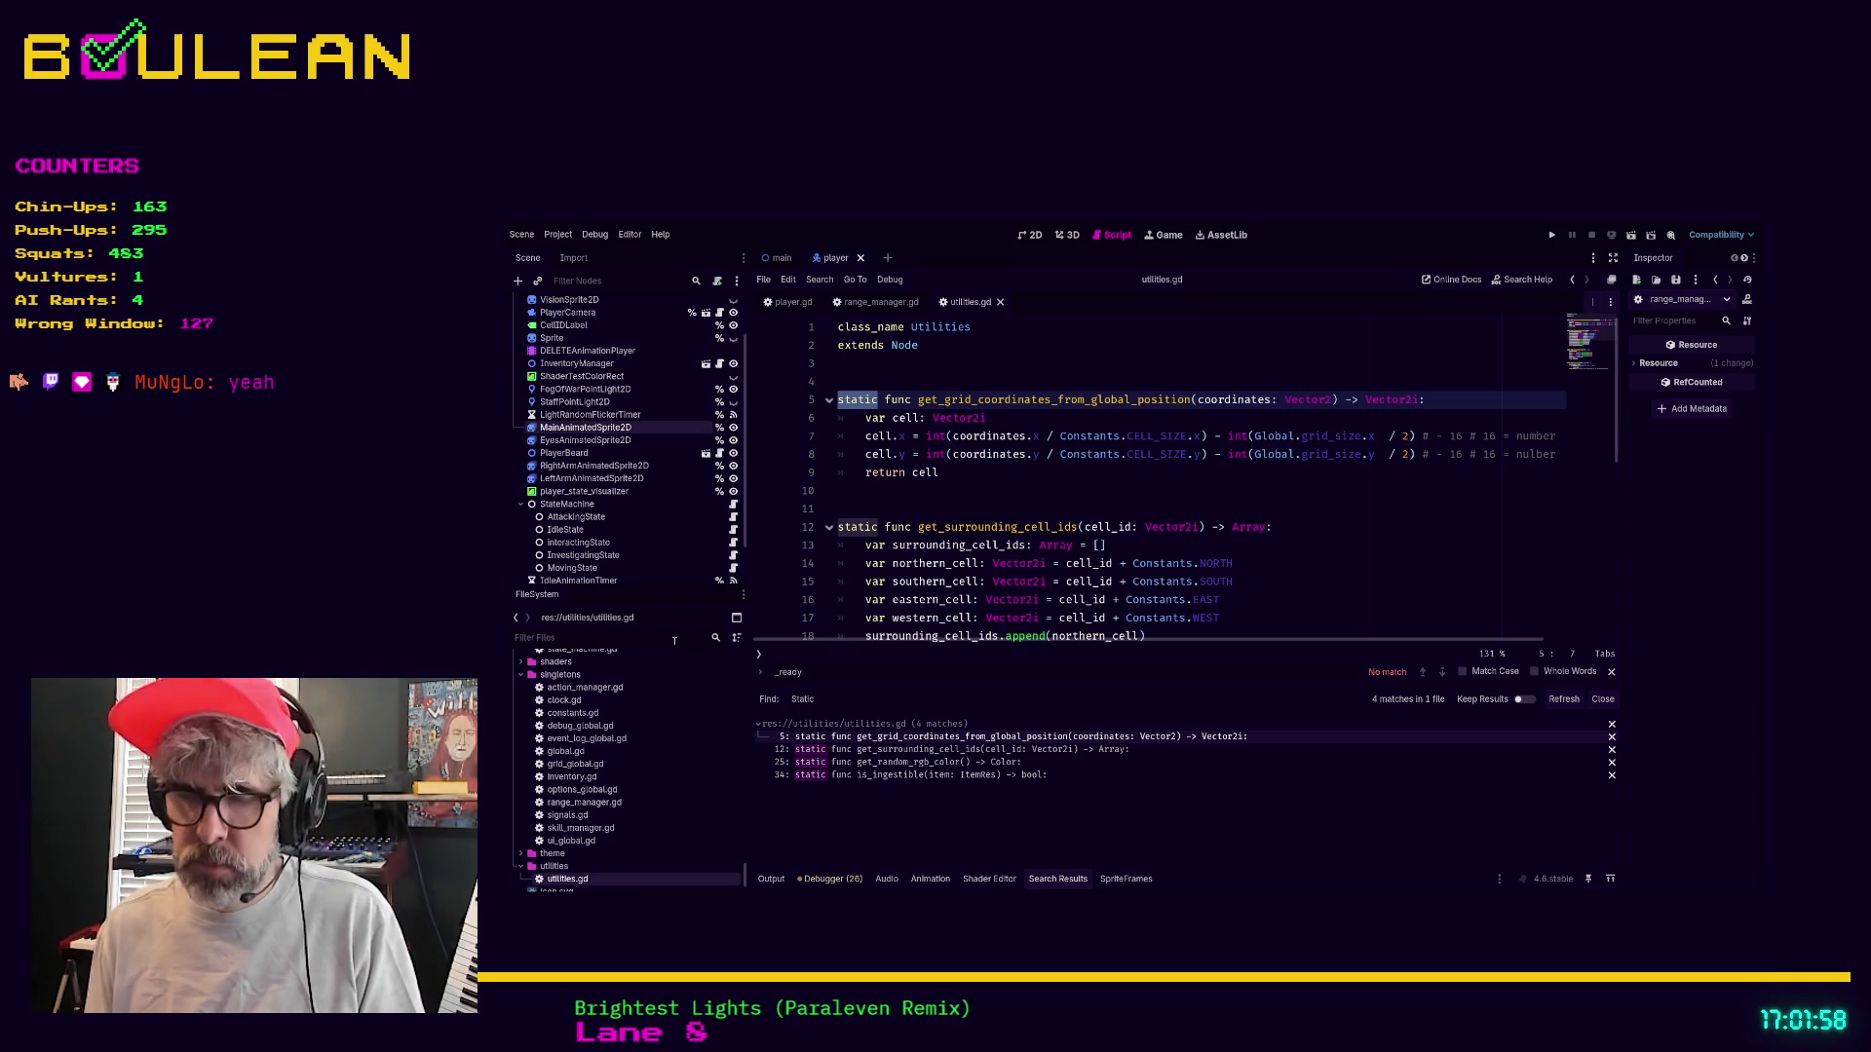
{"action": "type", "text": "utili"}
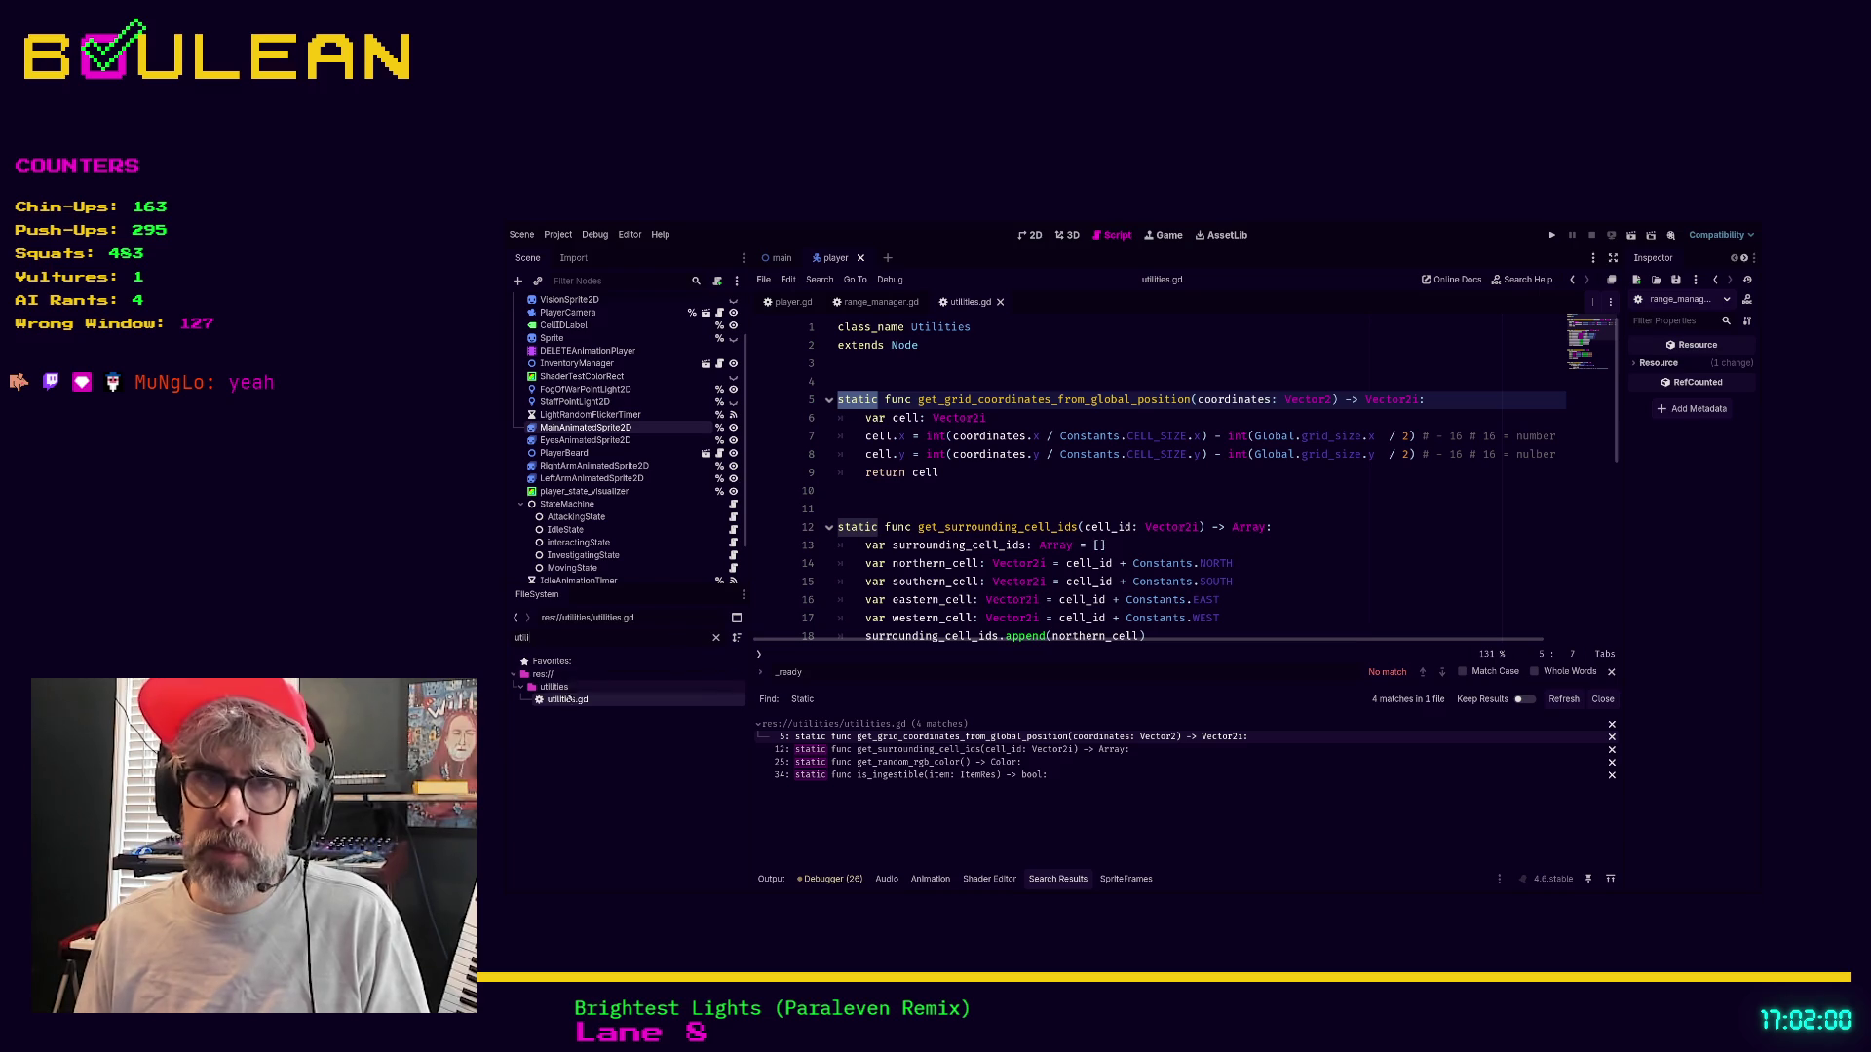
{"action": "left_click", "coordinate": [555, 688]}
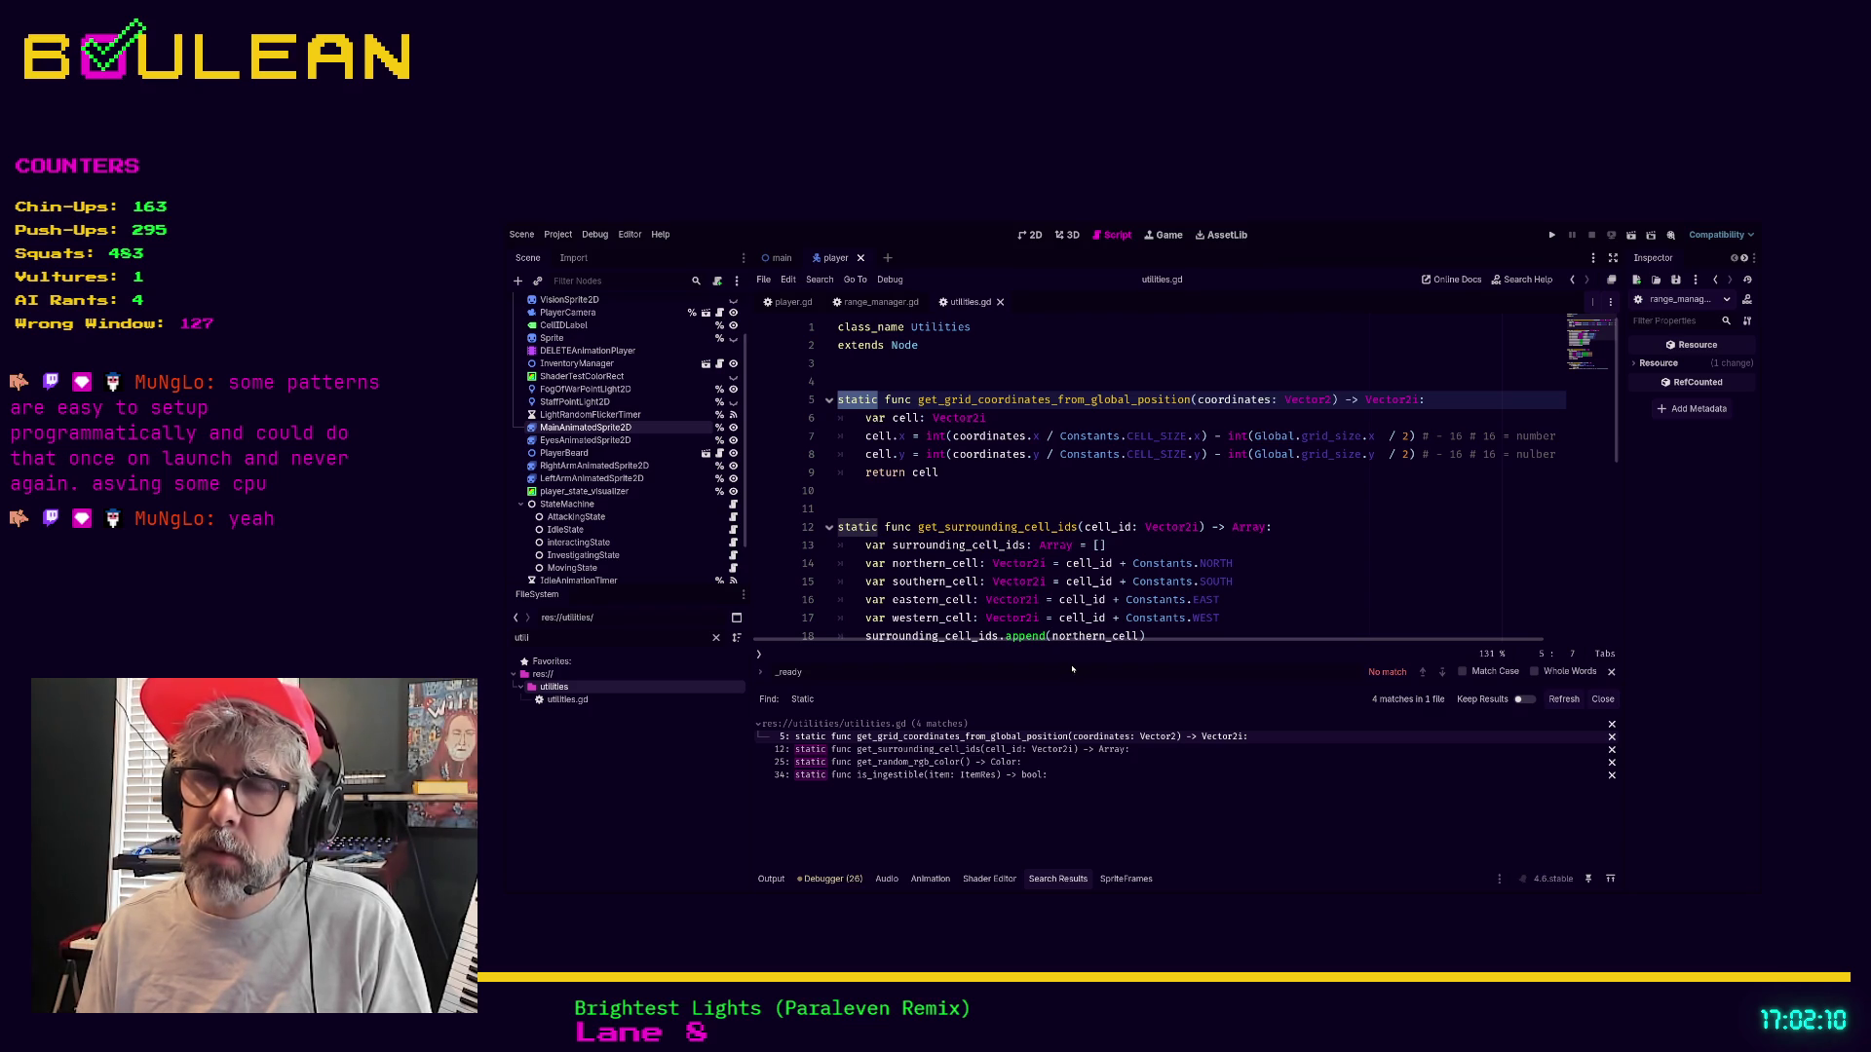
{"action": "key", "text": "Return"}
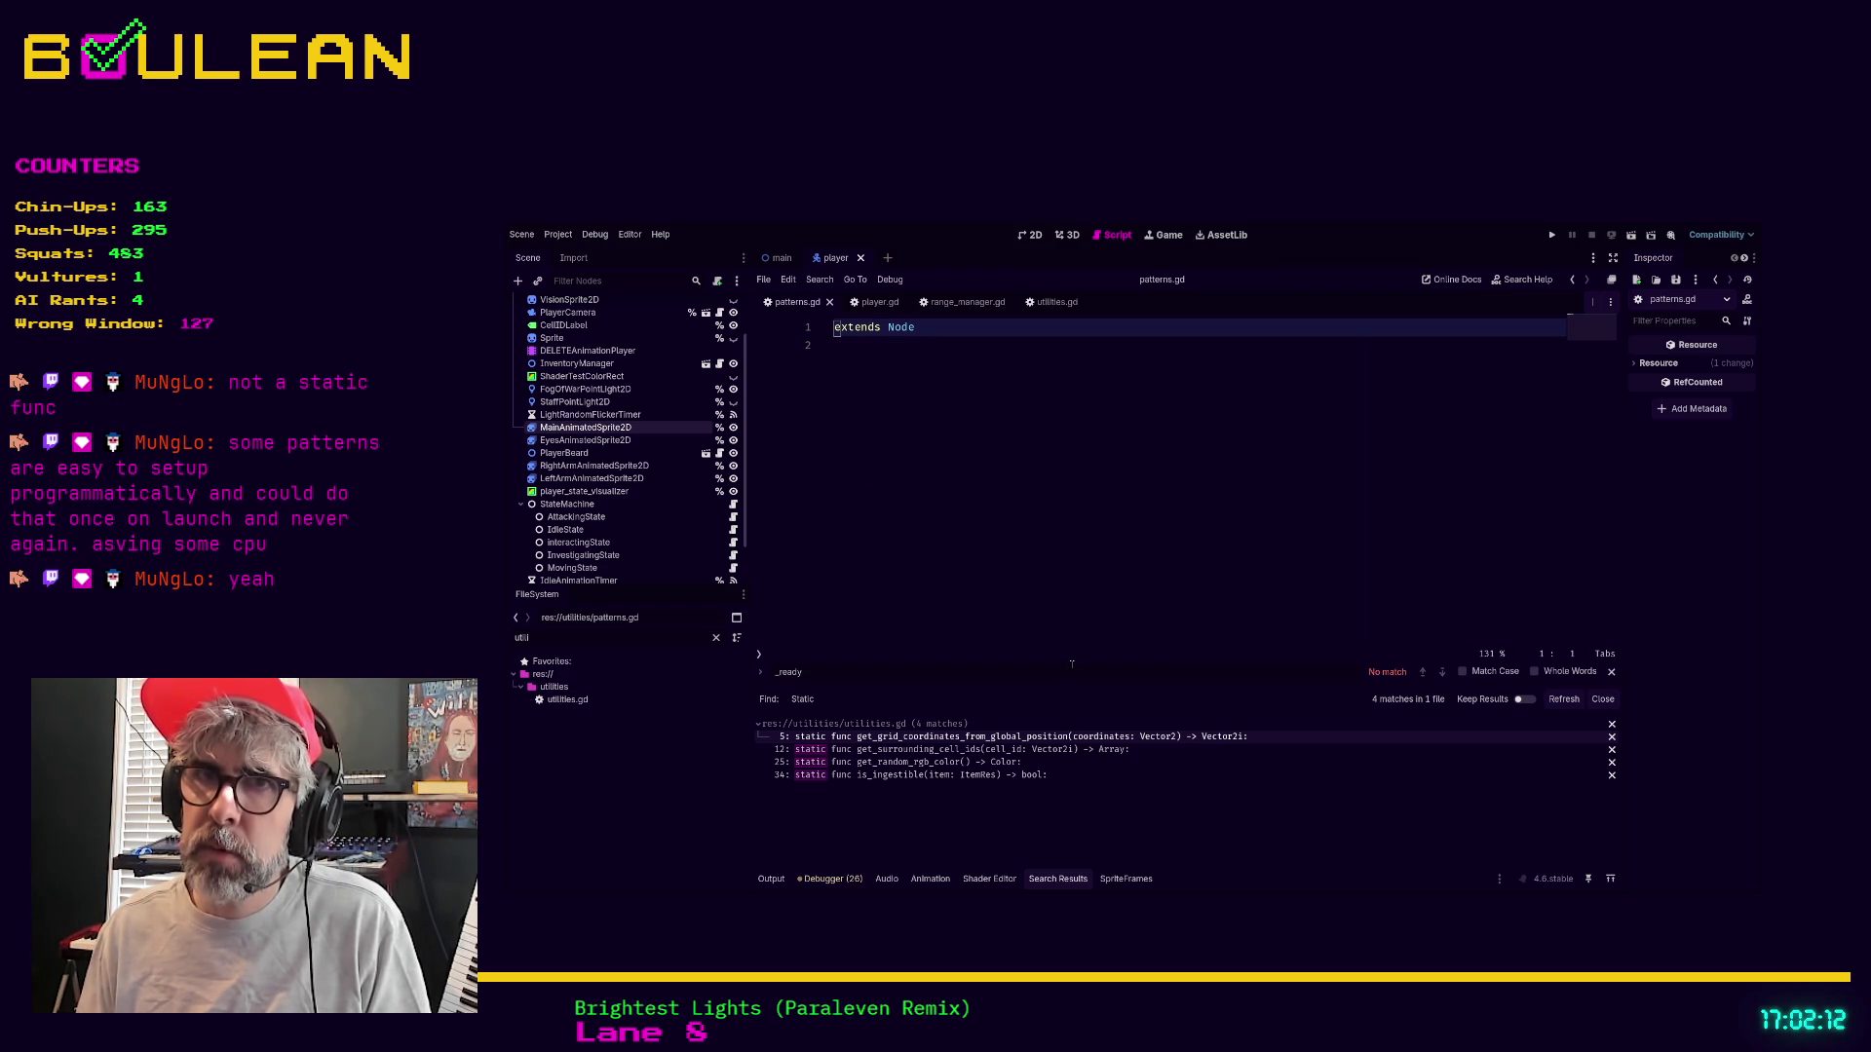
Add 'class_name Patterns' above extends Node in patterns.gd
{"action": "key", "text": "Return"}
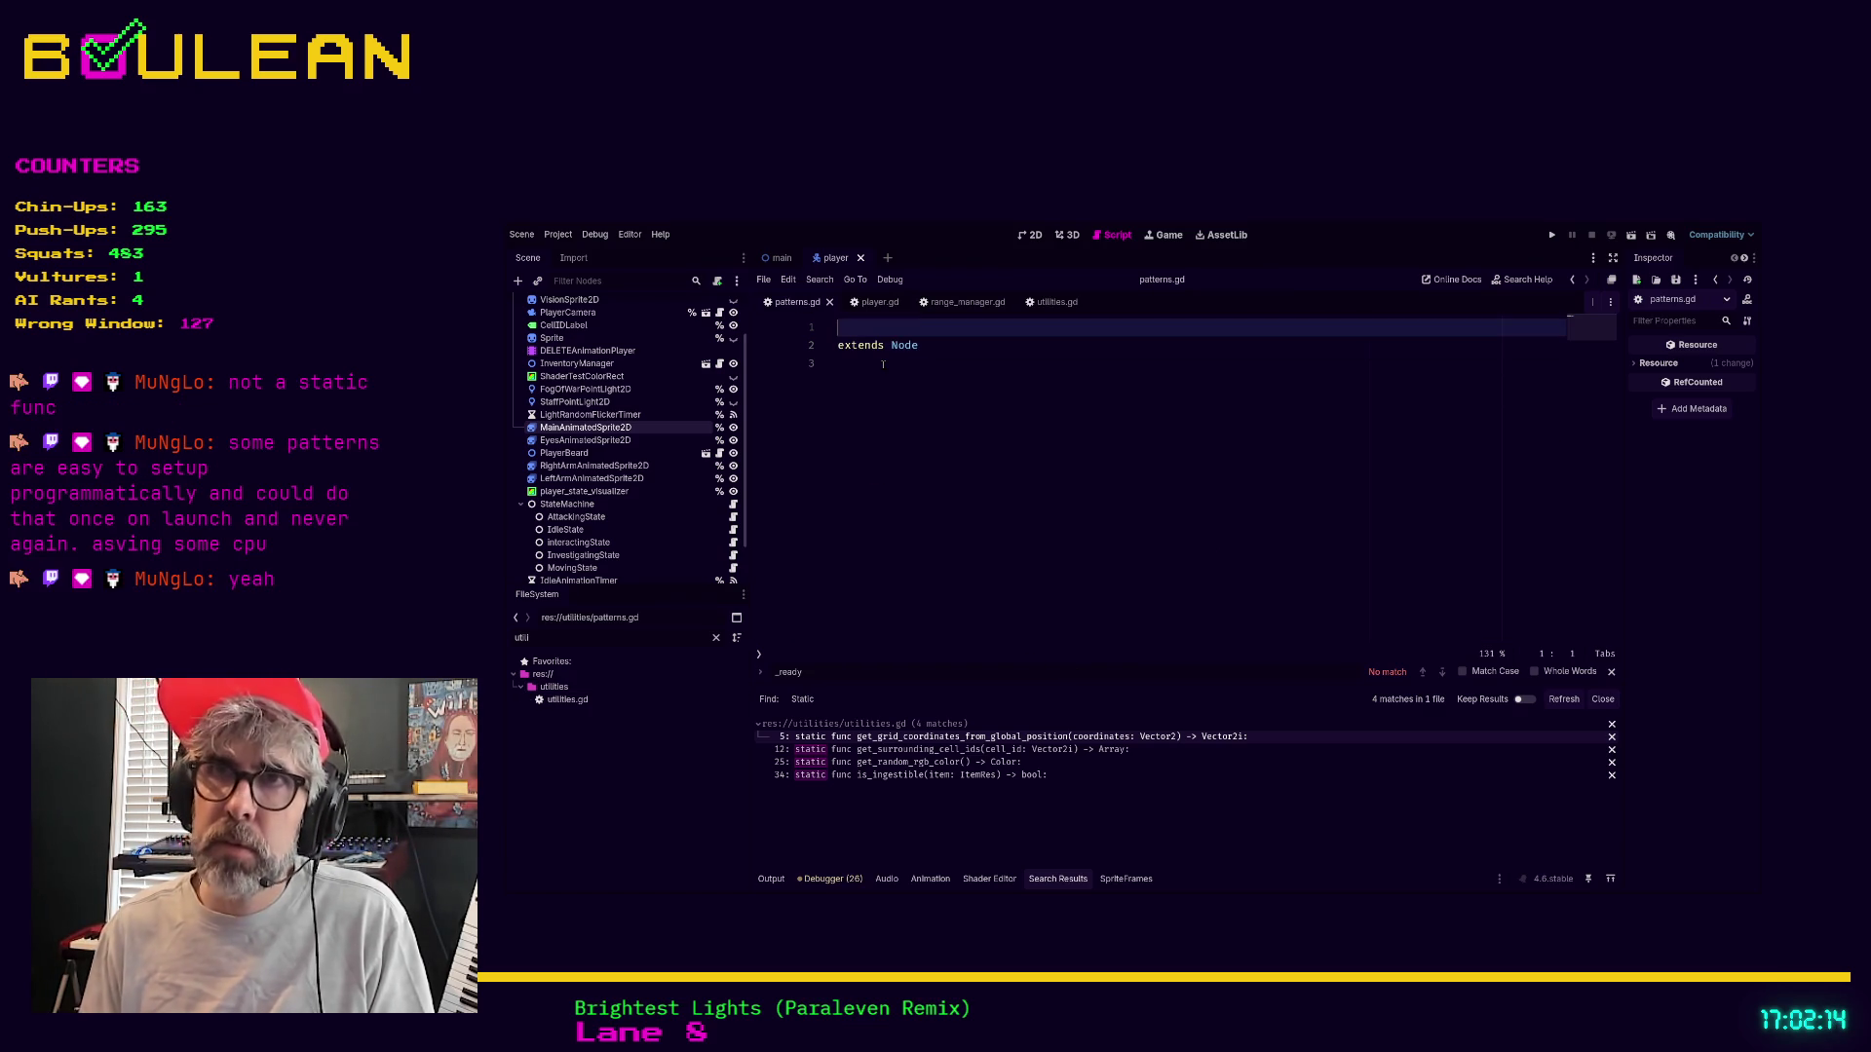
{"action": "type", "text": "class_name P"}
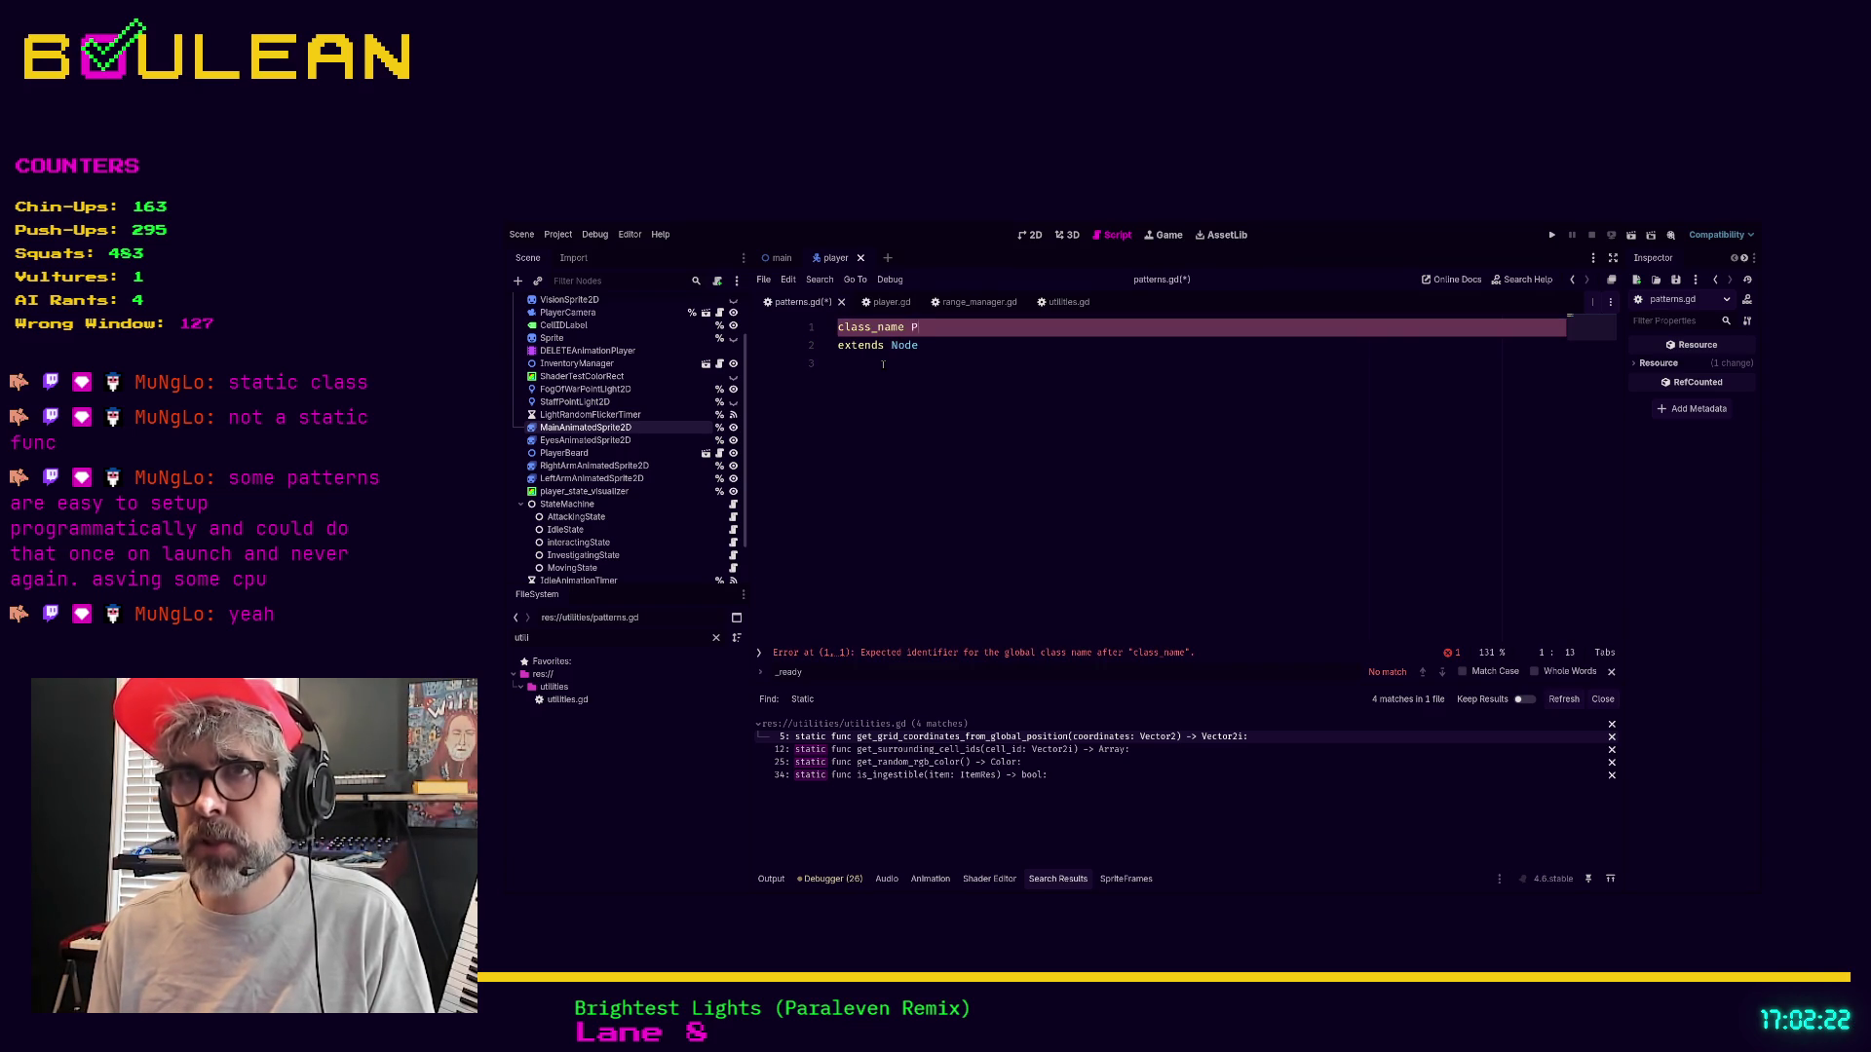
{"action": "type", "text": "atterns"}
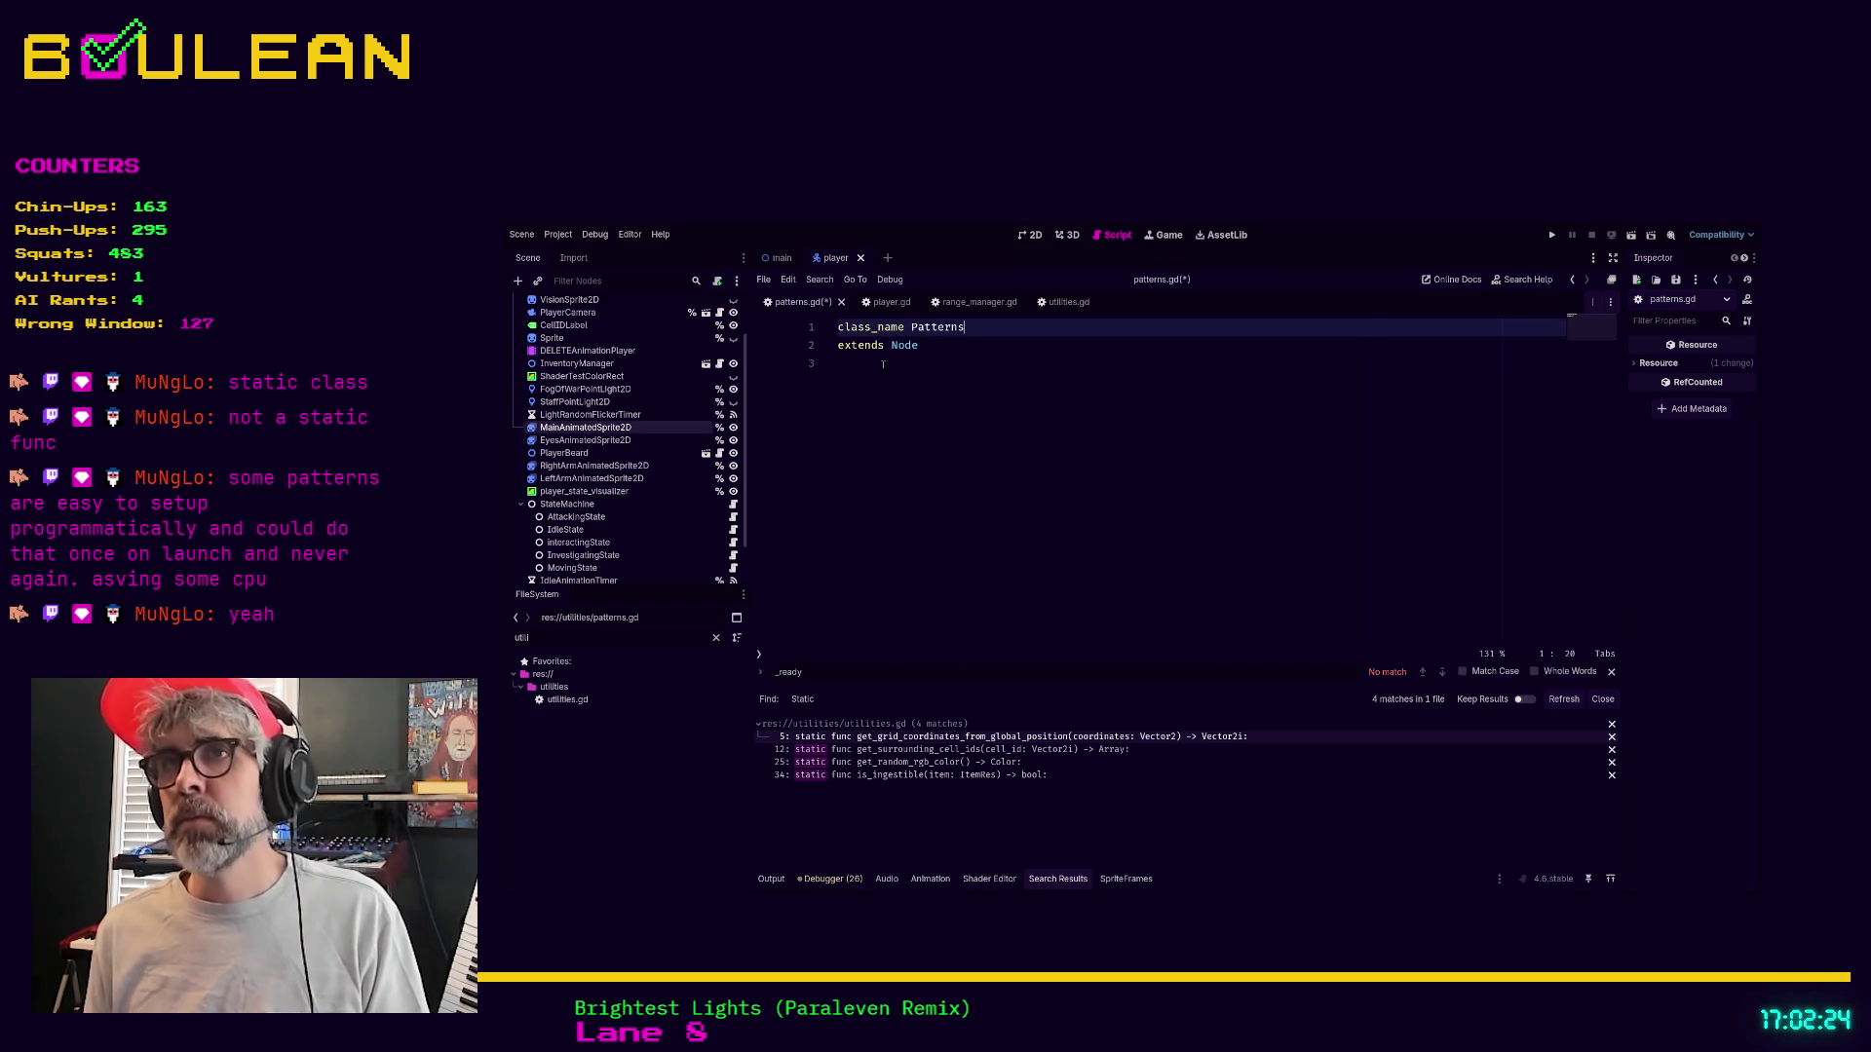
{"action": "left_click", "coordinate": [883, 364]}
{"action": "key", "text": "Return"}
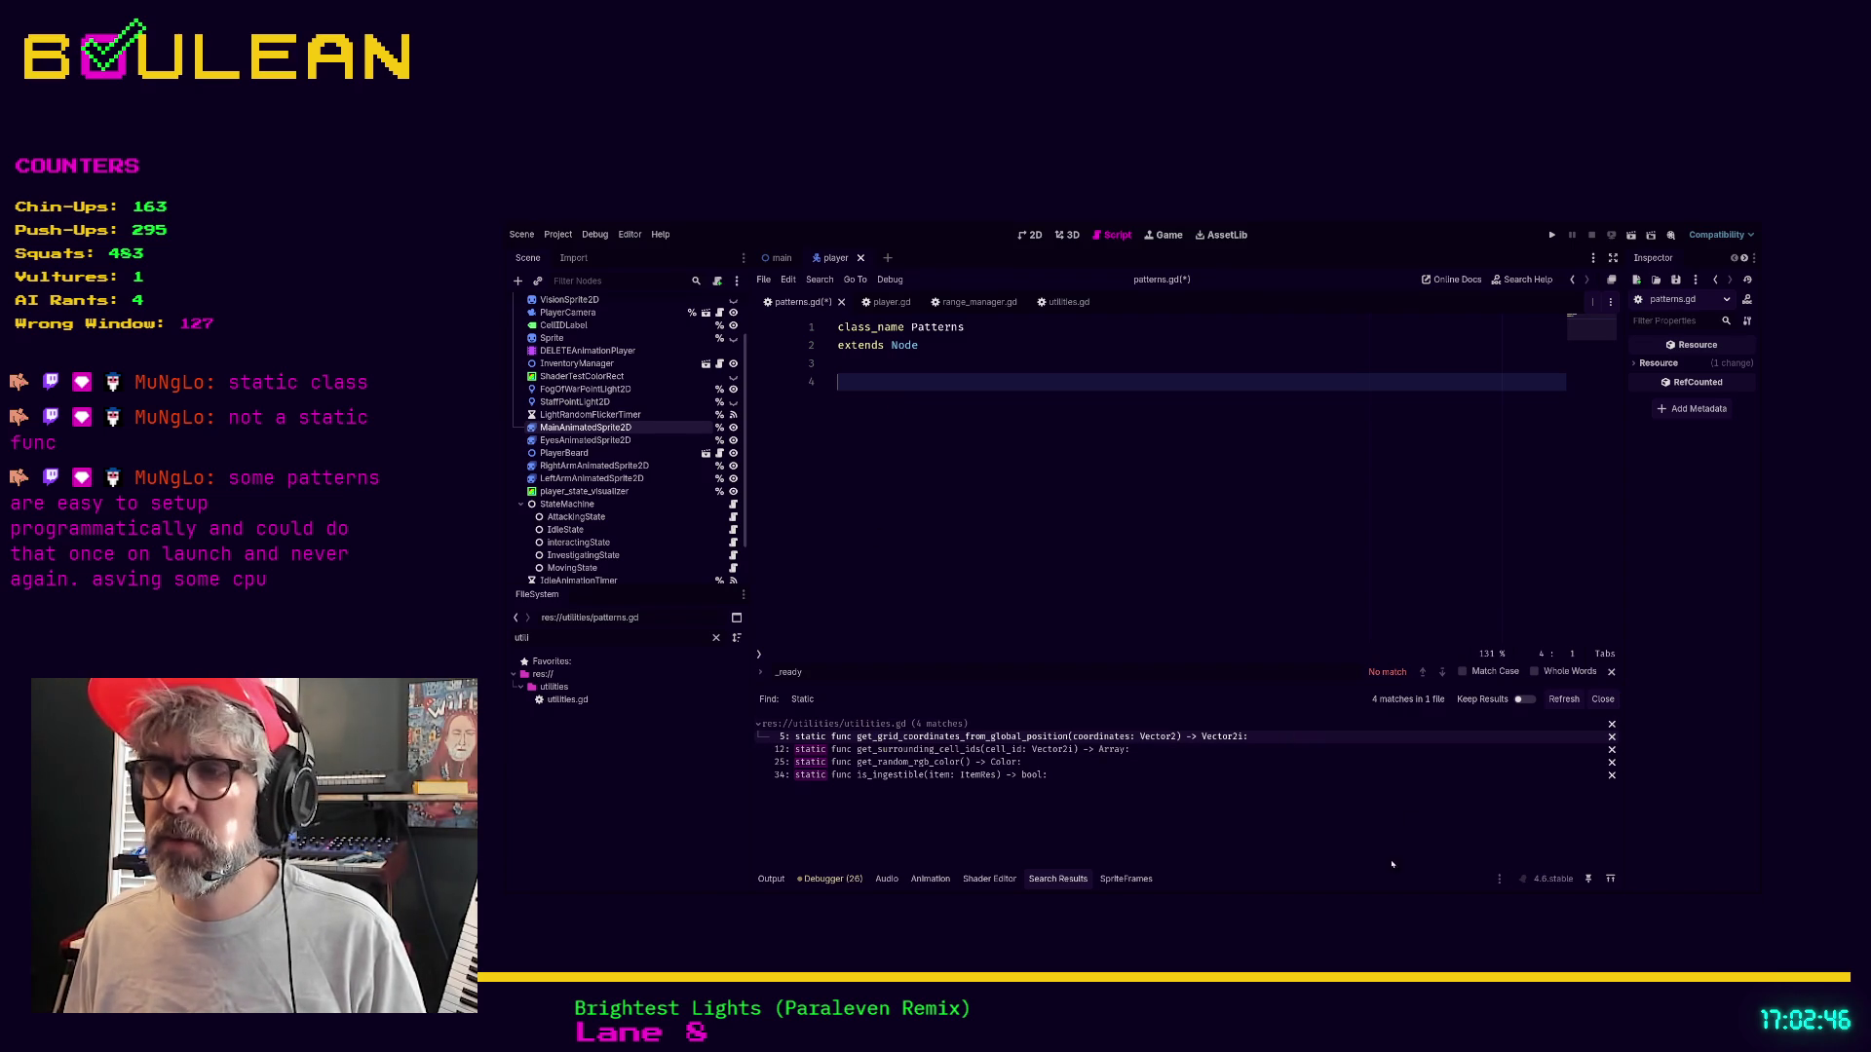
Switch to Brave and enter 'gdscript static class' in a new tab
{"action": "key", "text": "alt+Tab"}
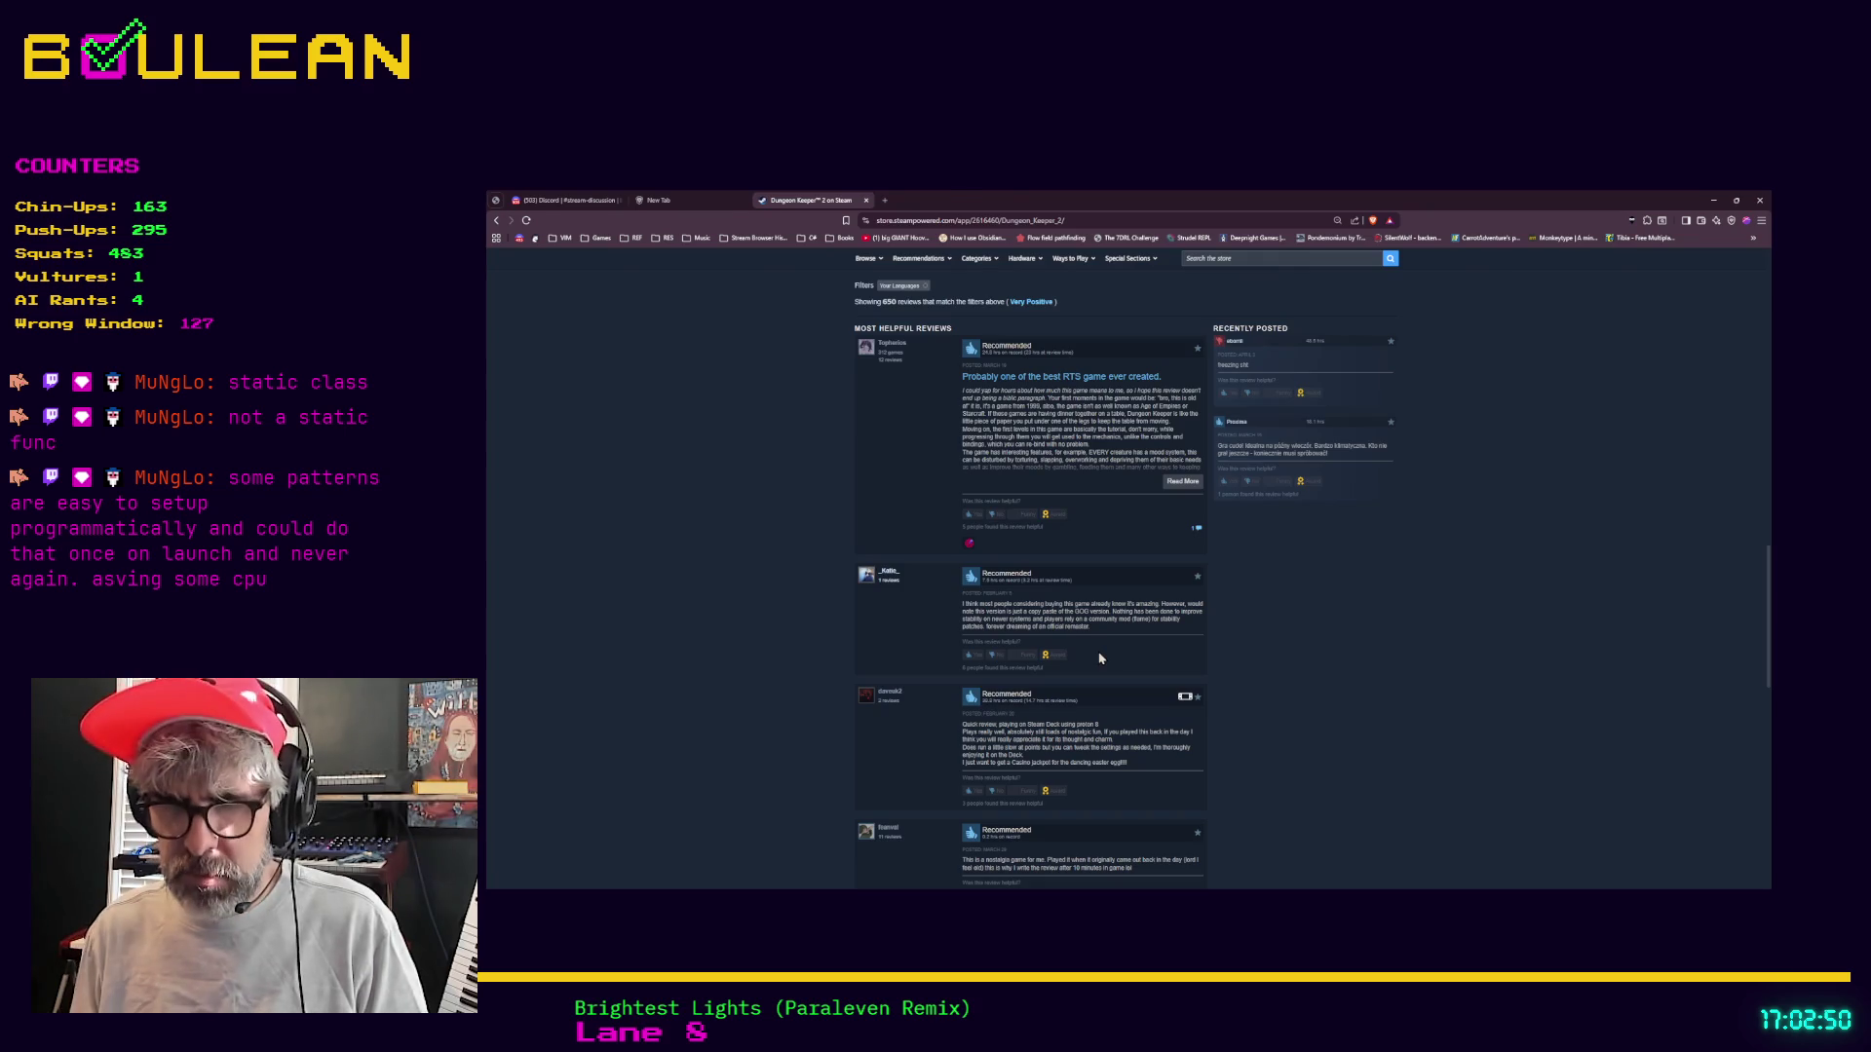
{"action": "key", "text": "ctrl+t"}
{"action": "type", "text": "gdscript static class"}
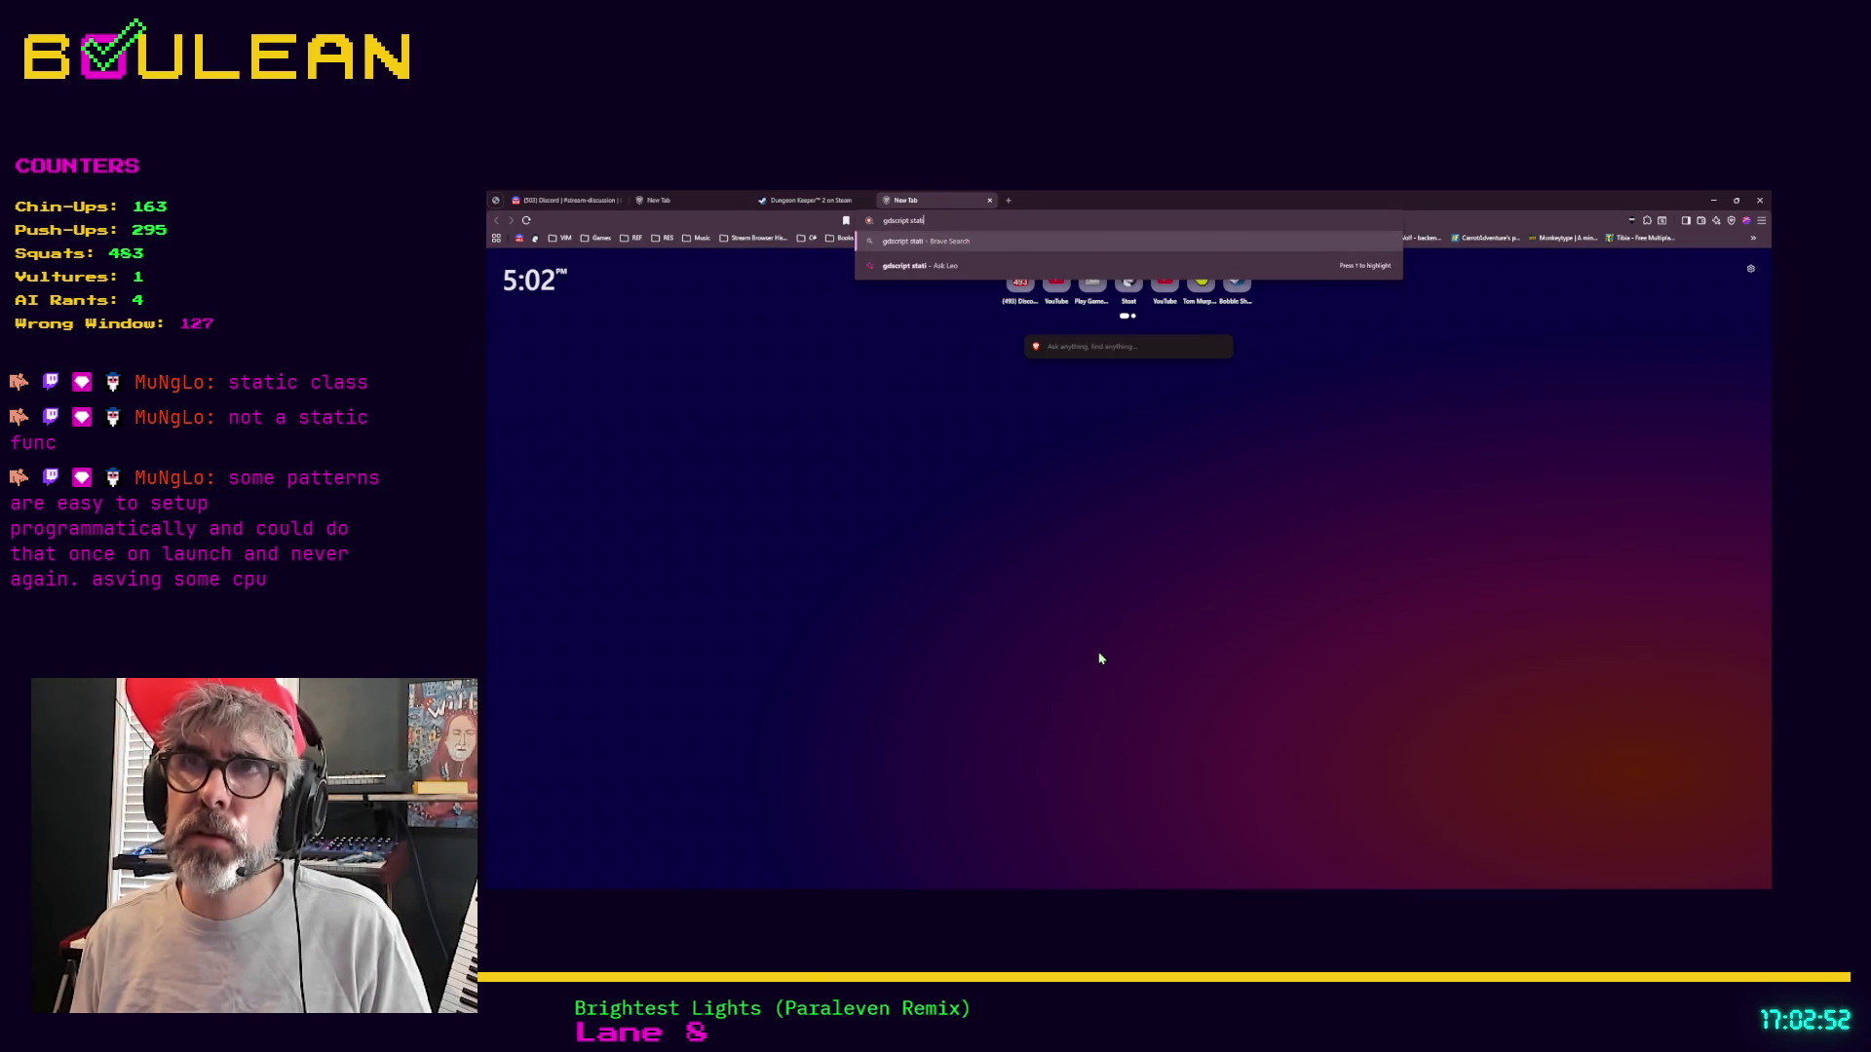
Run the 'gdscript static class' search and open the r/godot thread 'Can you make a static class in gdscript? Should you?'
{"action": "key", "text": "Return"}
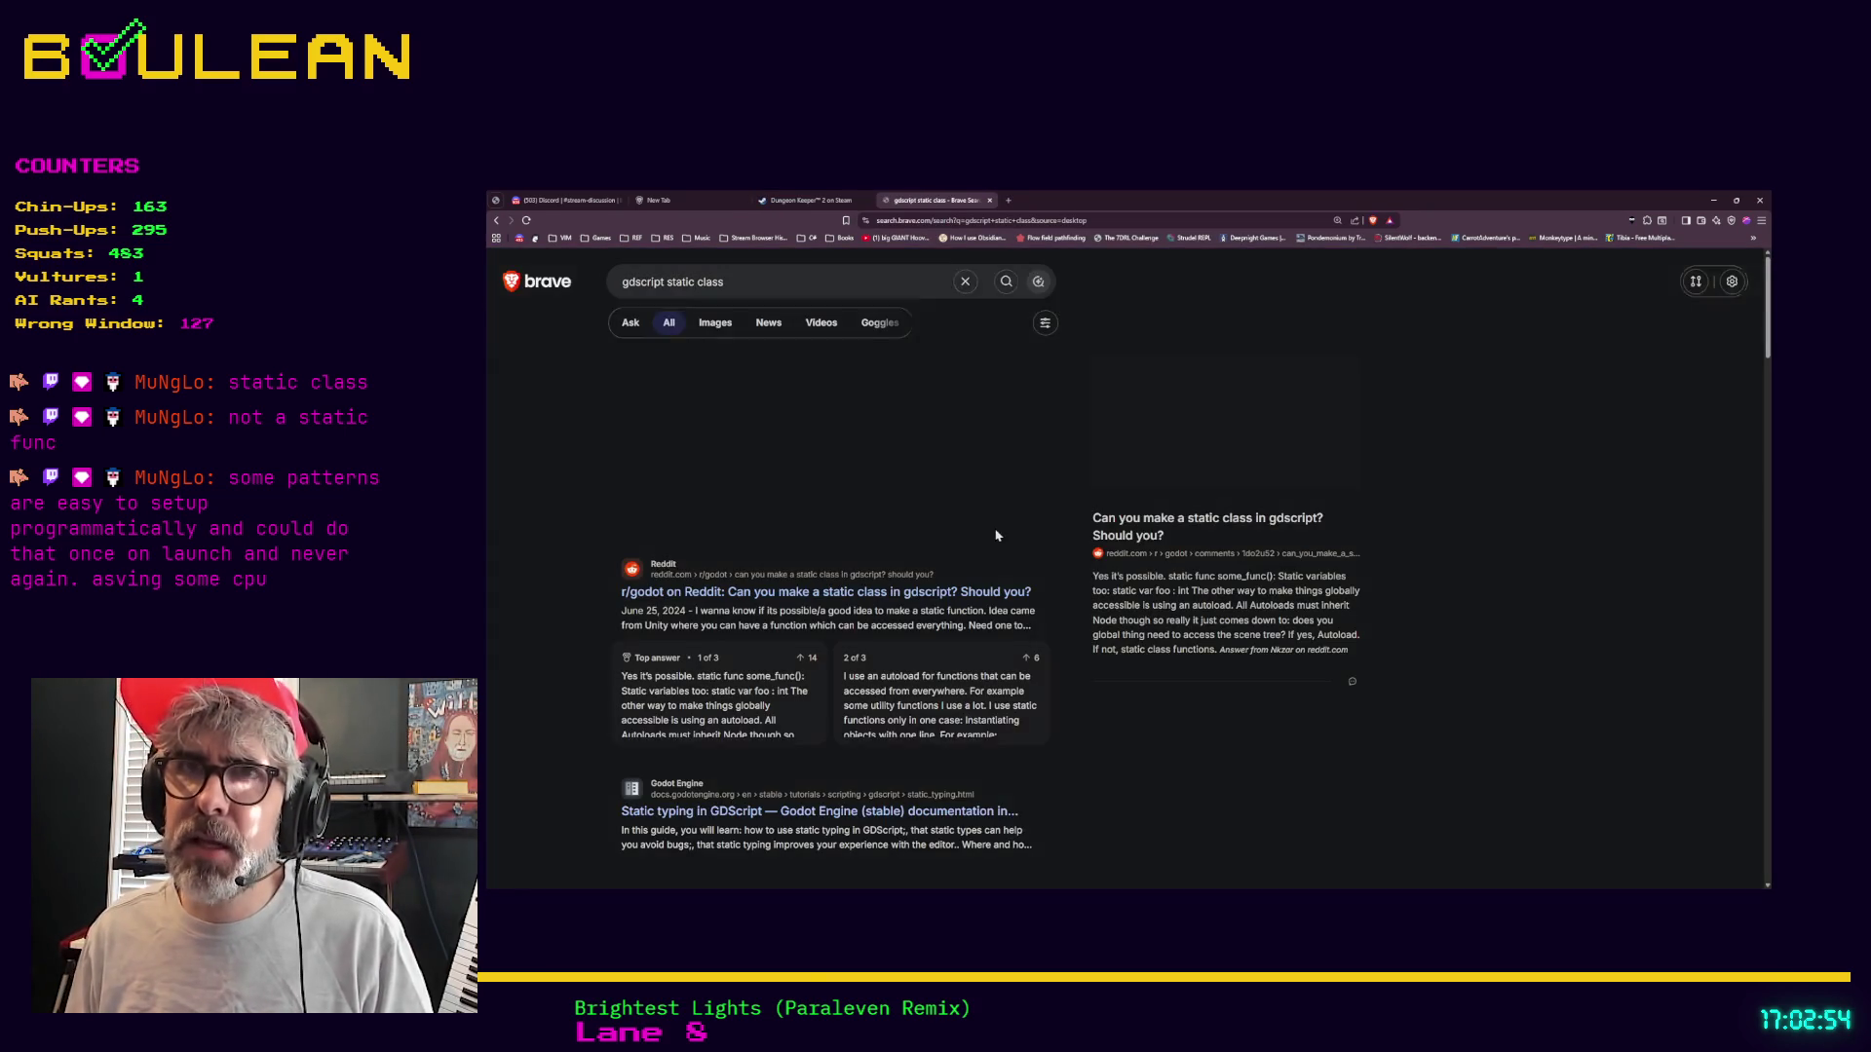
{"action": "scroll", "coordinate": [548, 591], "scroll_direction": "down", "scroll_amount": 1}
{"action": "left_click", "coordinate": [682, 495]}
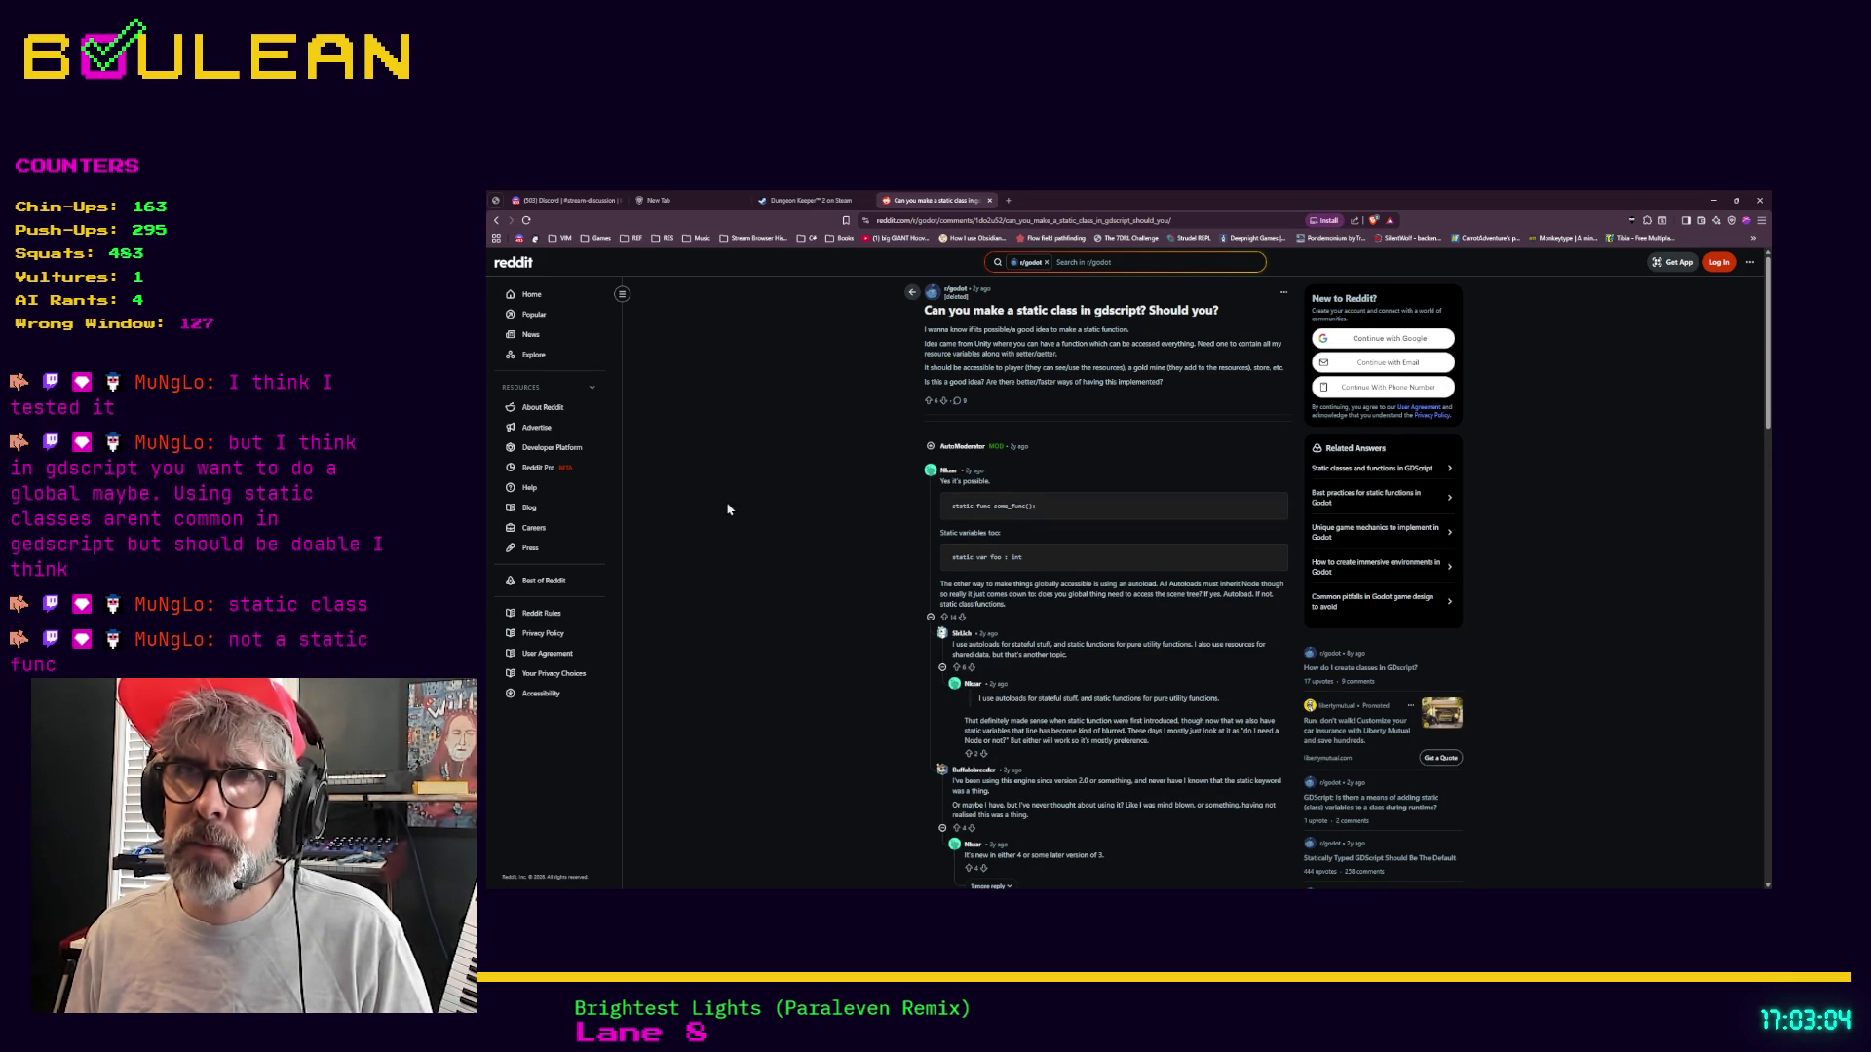
{"action": "scroll", "coordinate": [727, 509], "scroll_direction": "down", "scroll_amount": 1}
{"action": "scroll", "coordinate": [727, 508], "scroll_direction": "up", "scroll_amount": 1}
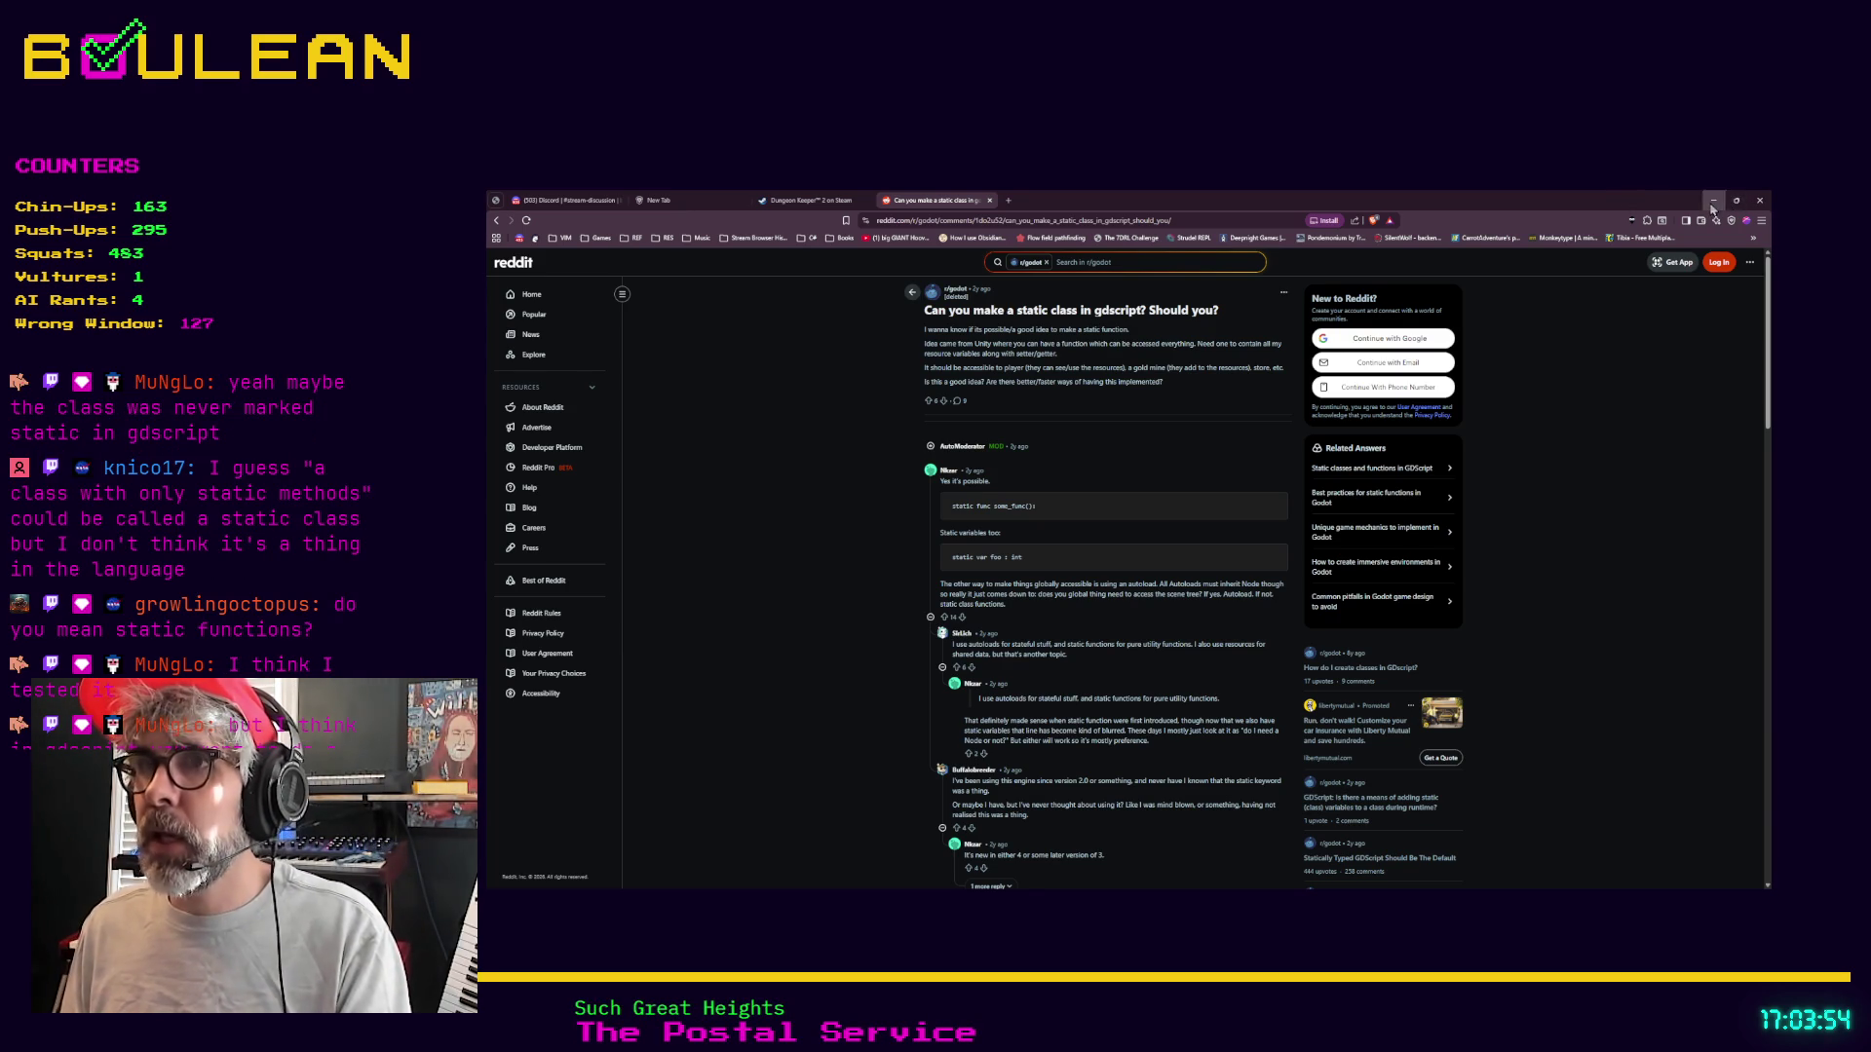
Return from Brave to range_manager.gd and select _get_square_range_pattern, lines 66–71
{"action": "left_click", "coordinate": [1715, 200]}
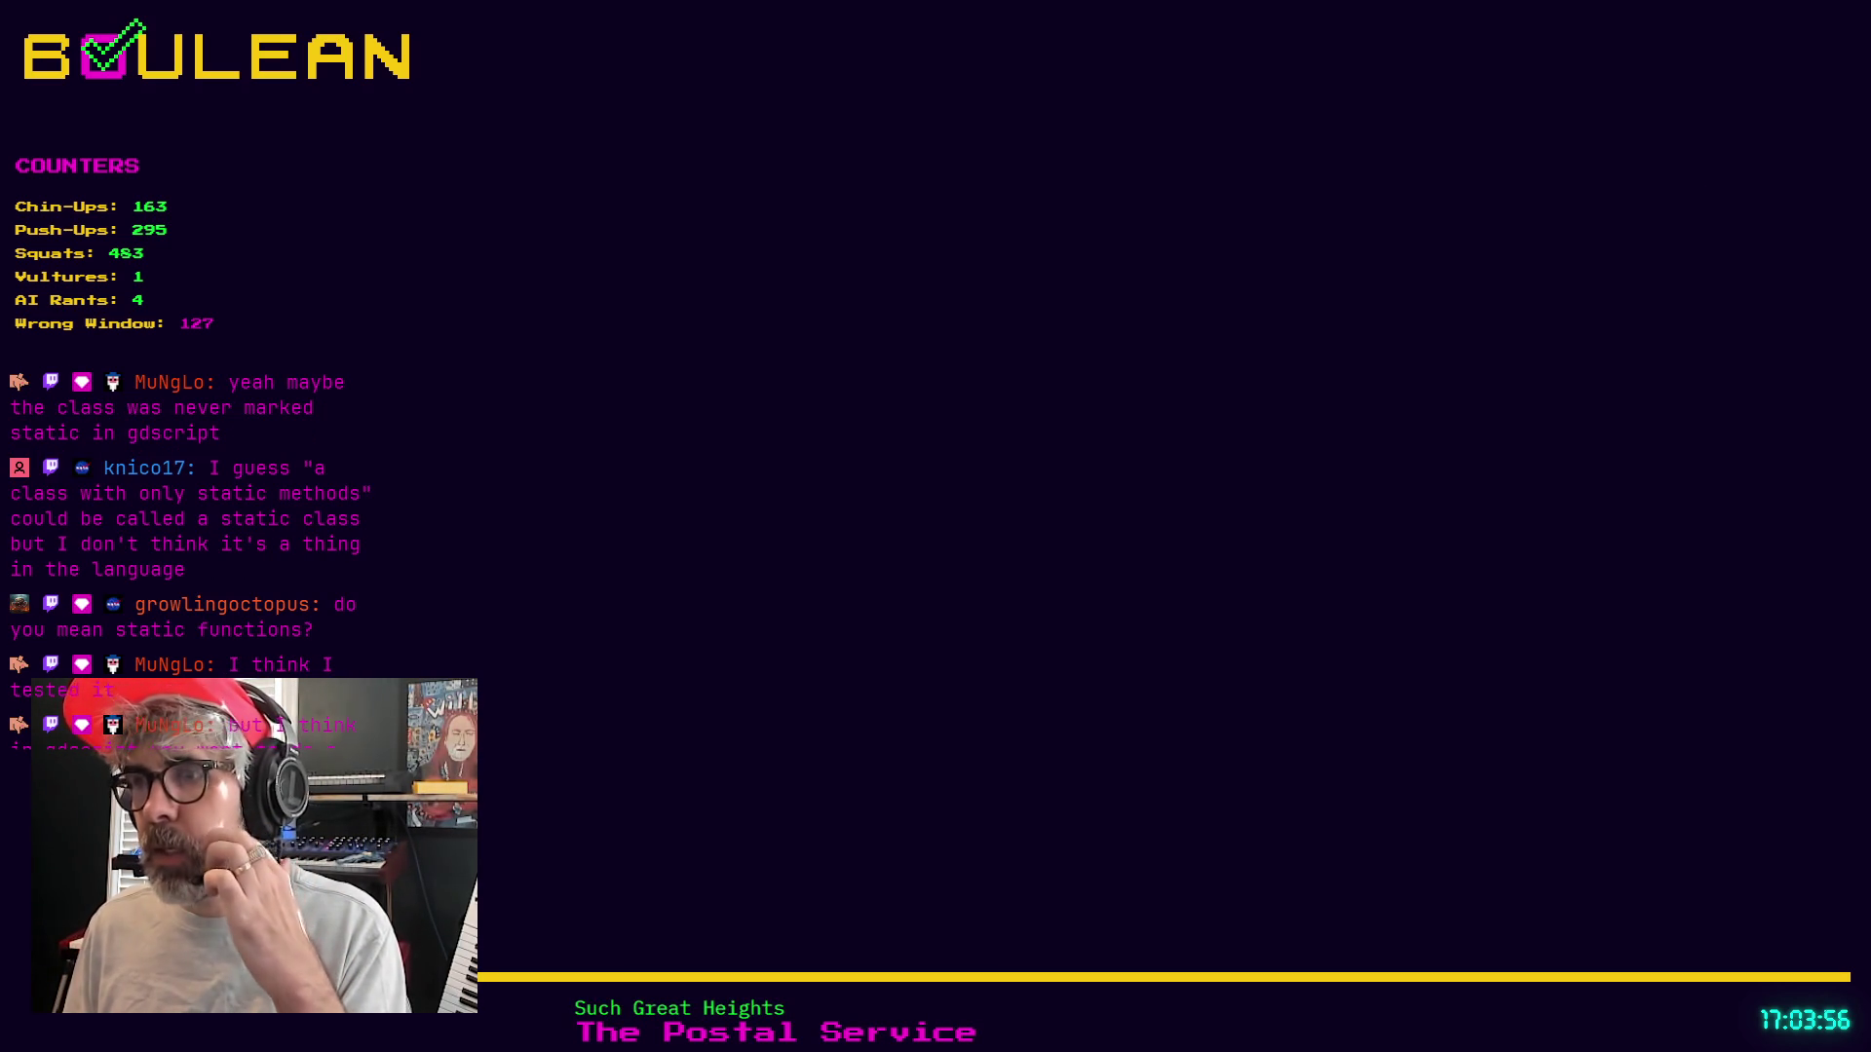
{"action": "key", "text": "alt+Tab"}
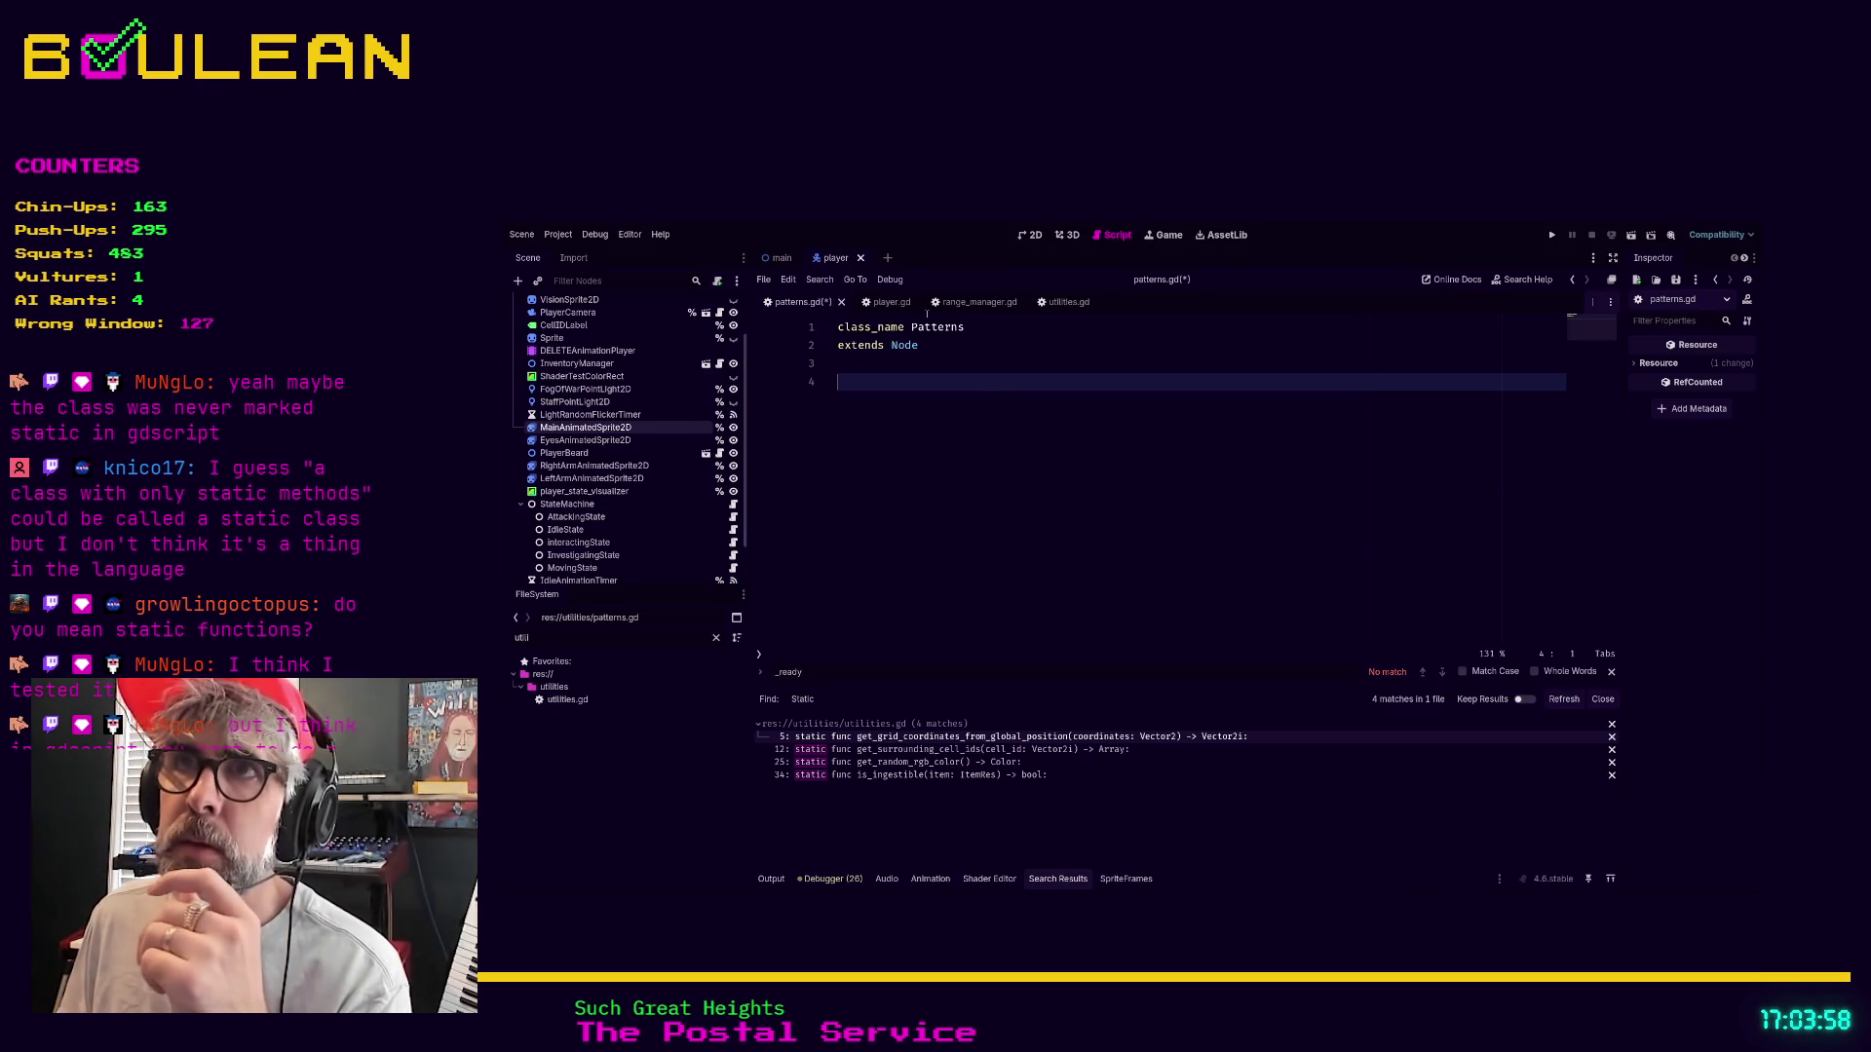
{"action": "left_click", "coordinate": [976, 302]}
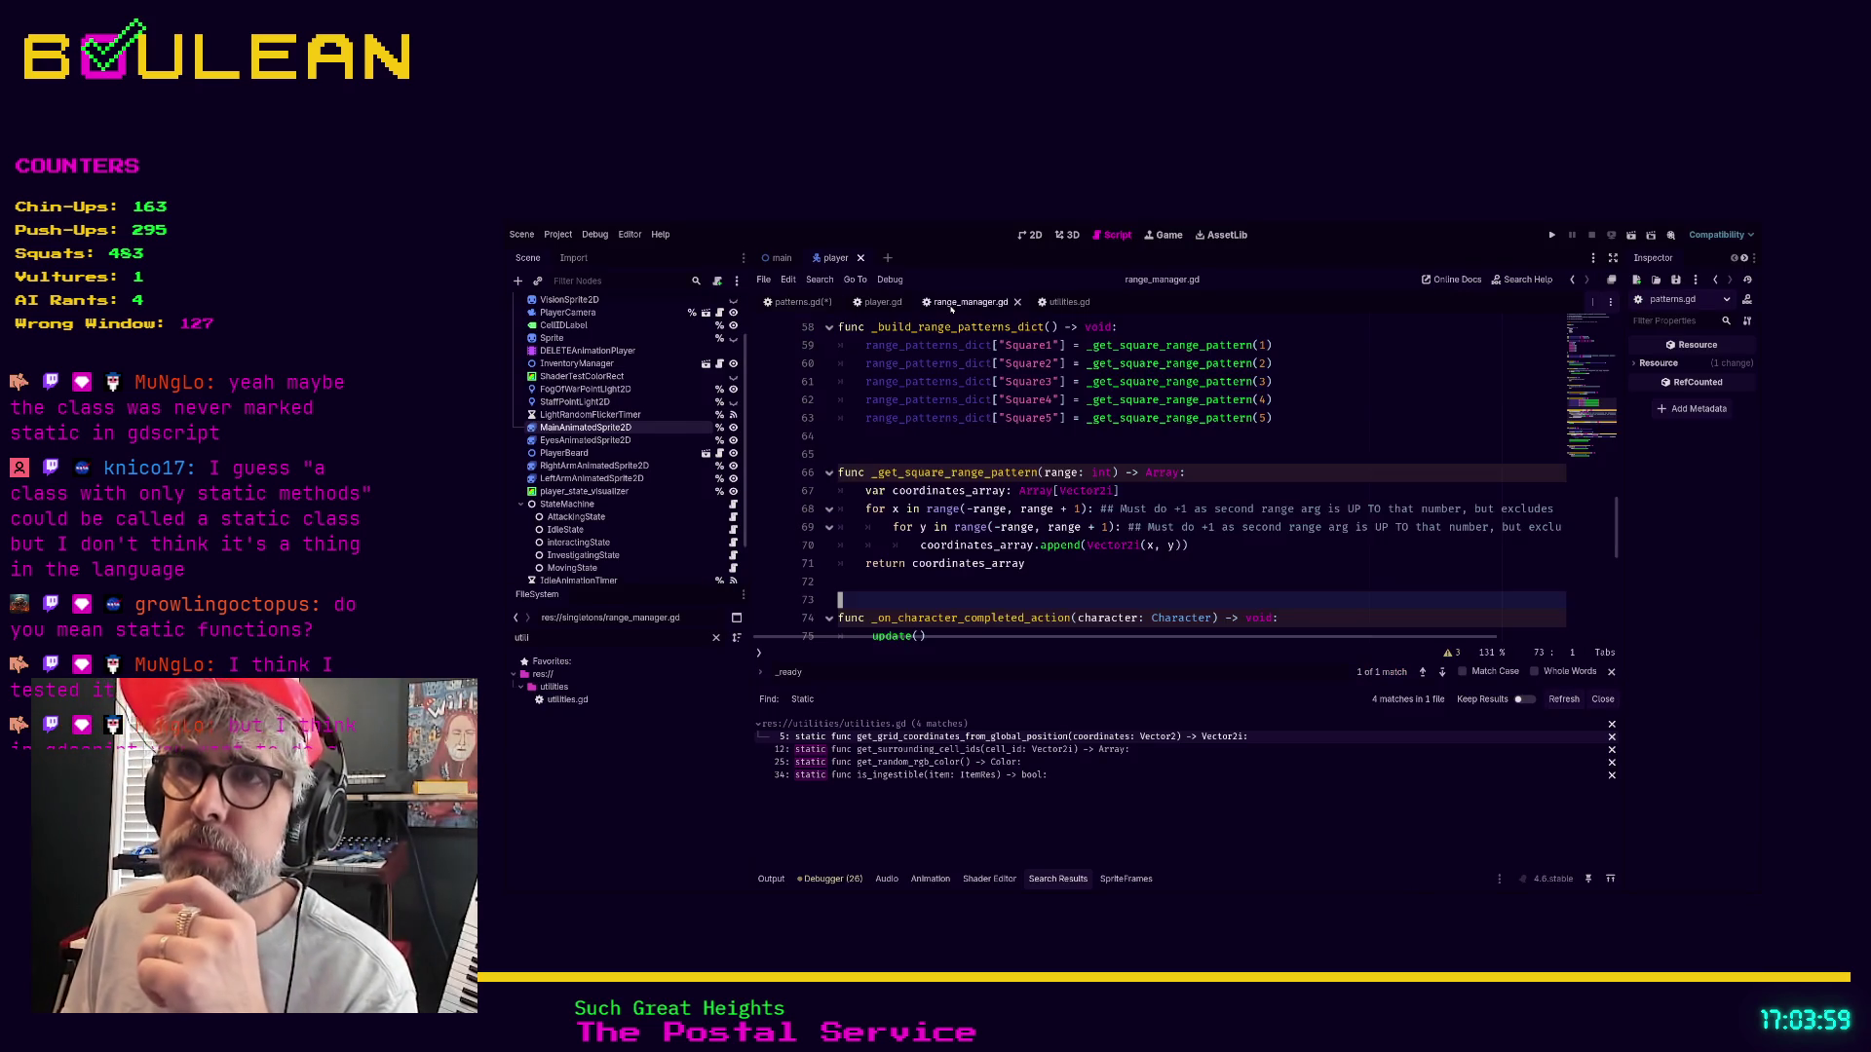
{"action": "left_click", "coordinate": [1101, 556]}
{"action": "scroll", "coordinate": [1108, 557], "scroll_direction": "down", "scroll_amount": 1}
{"action": "scroll", "coordinate": [1106, 554], "scroll_direction": "down", "scroll_amount": 2}
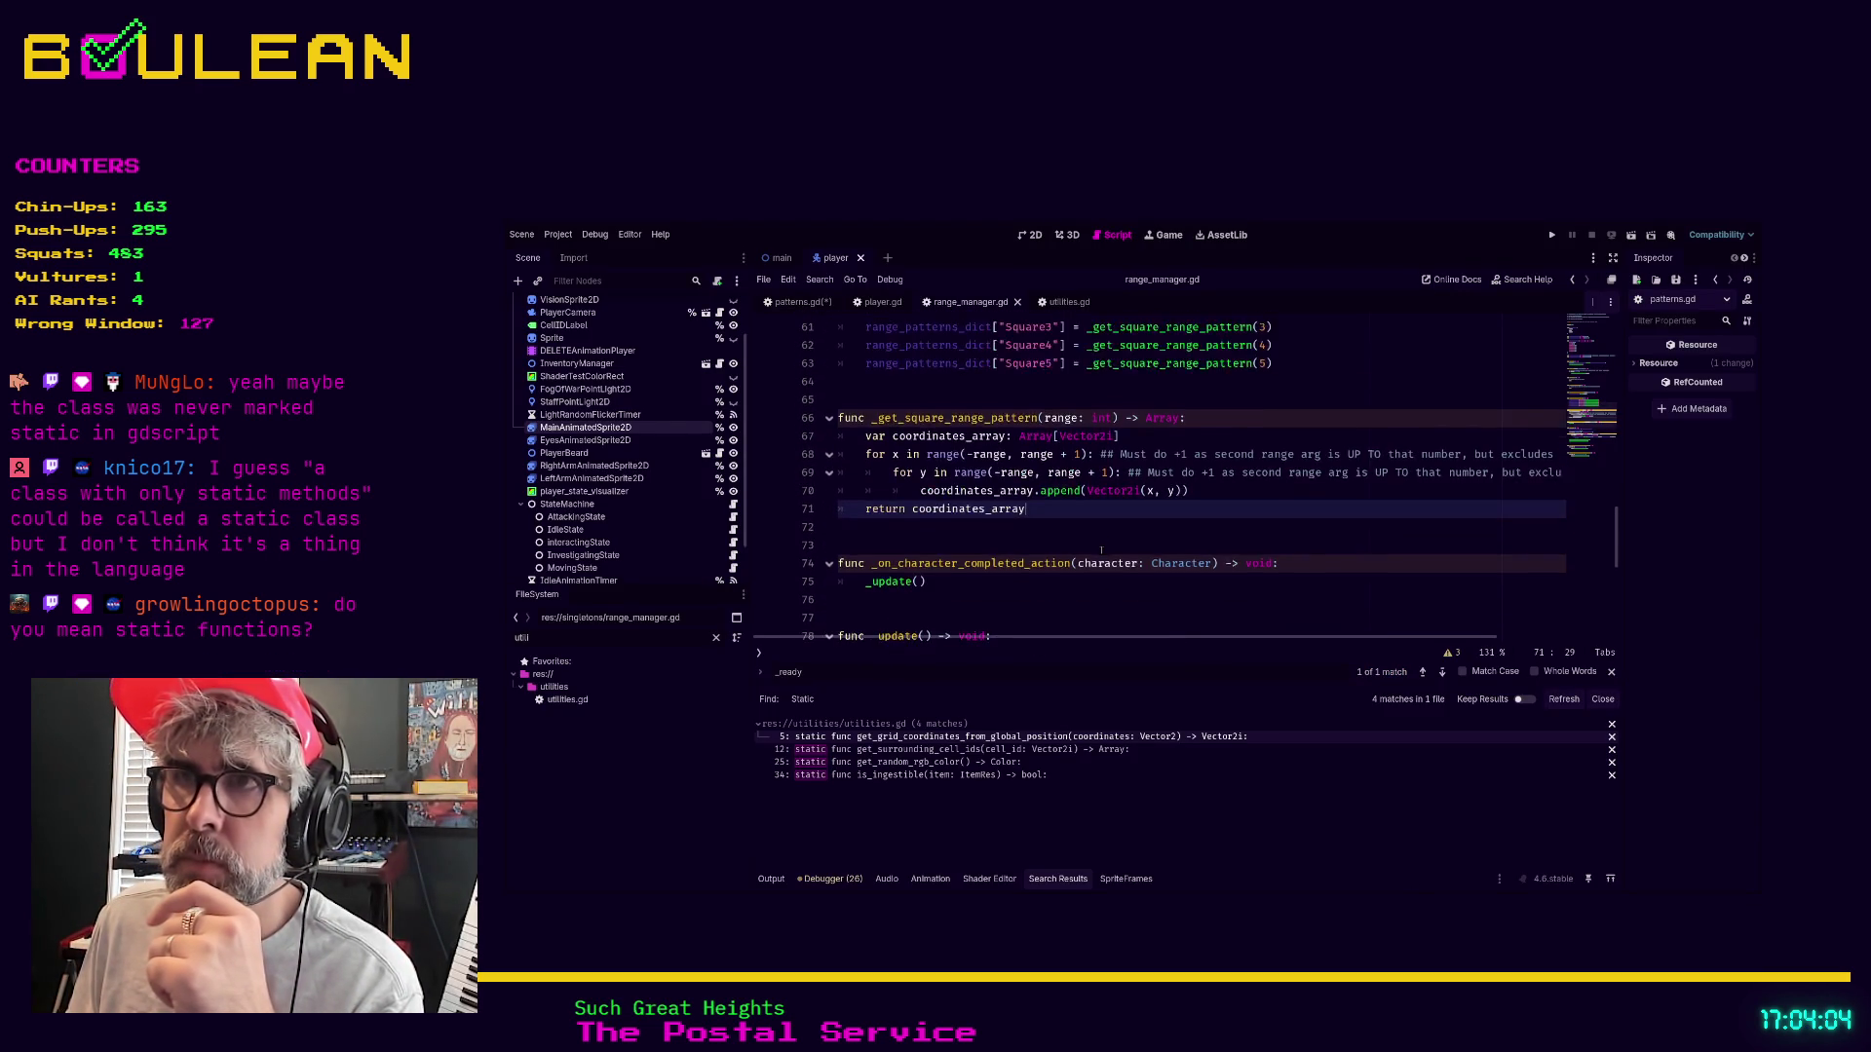
{"action": "scroll", "coordinate": [1102, 551], "scroll_direction": "up", "scroll_amount": 3}
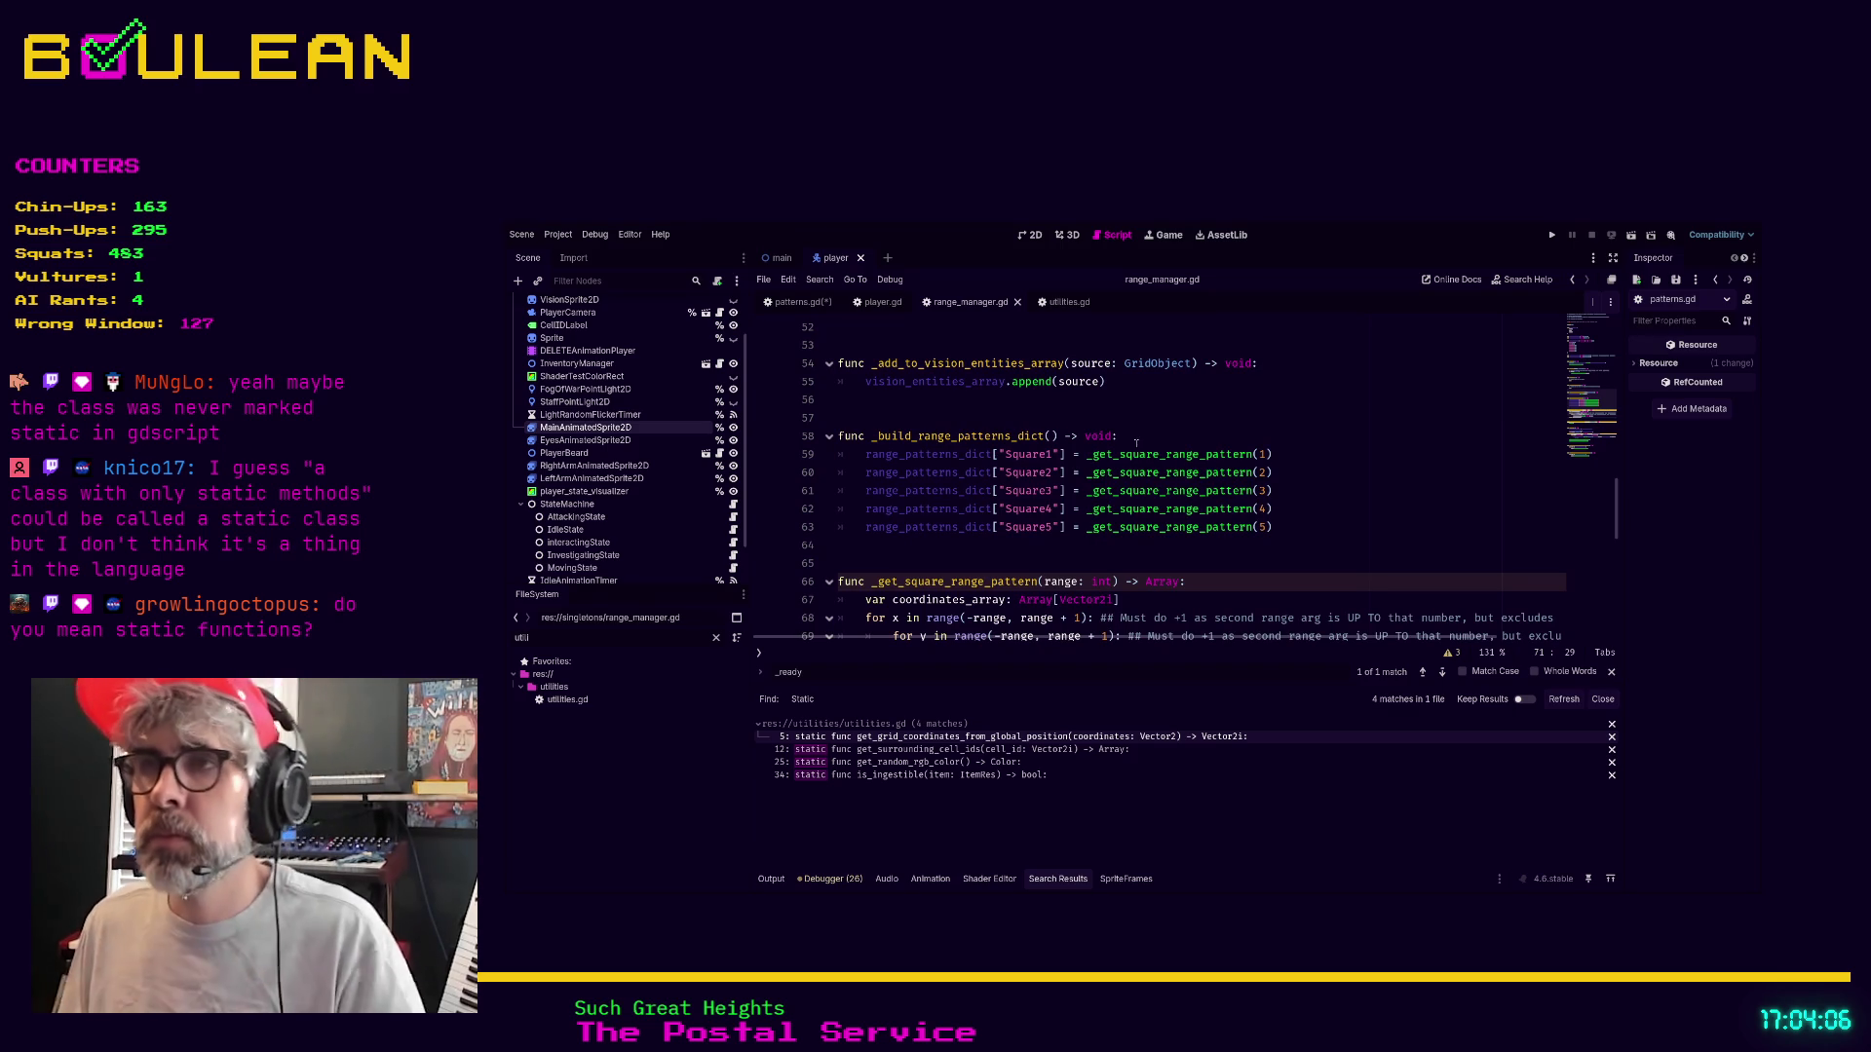
{"action": "left_click", "coordinate": [1120, 473], "text": "ctrl"}
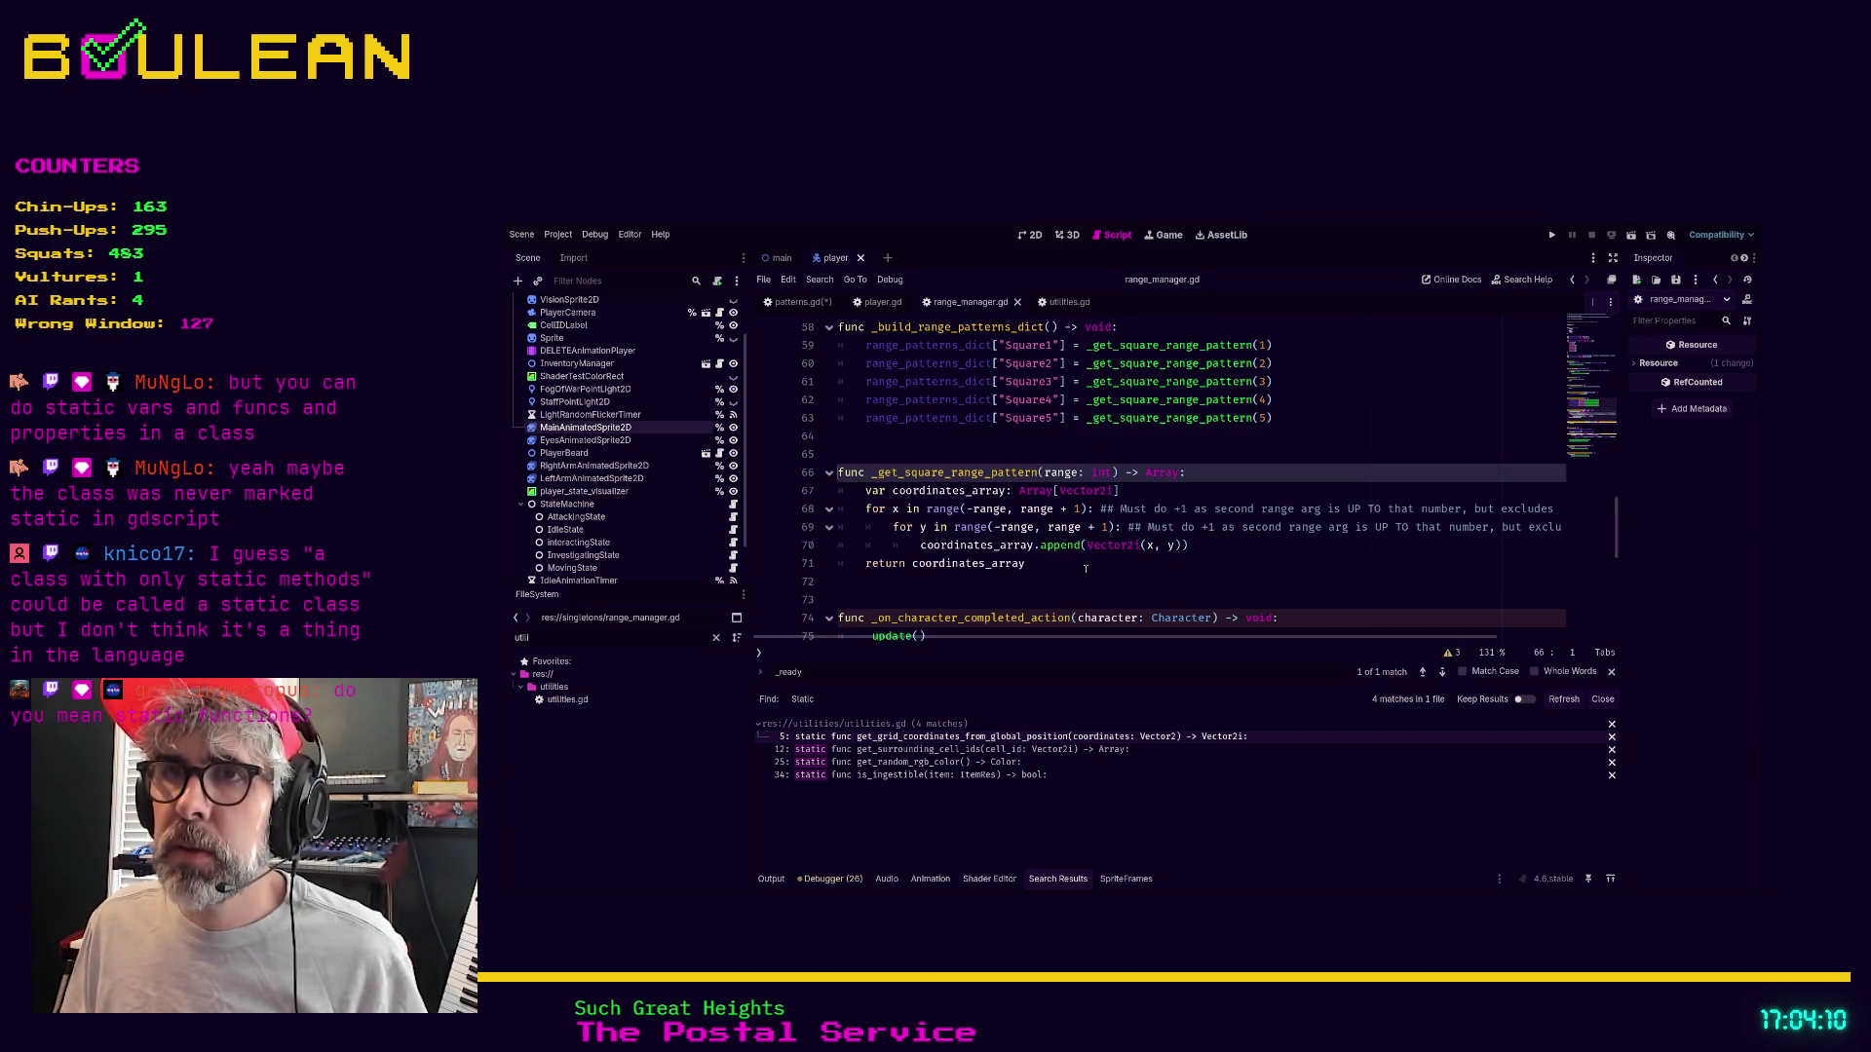
{"action": "left_click_drag", "start_coordinate": [1085, 568], "coordinate": [829, 476]}
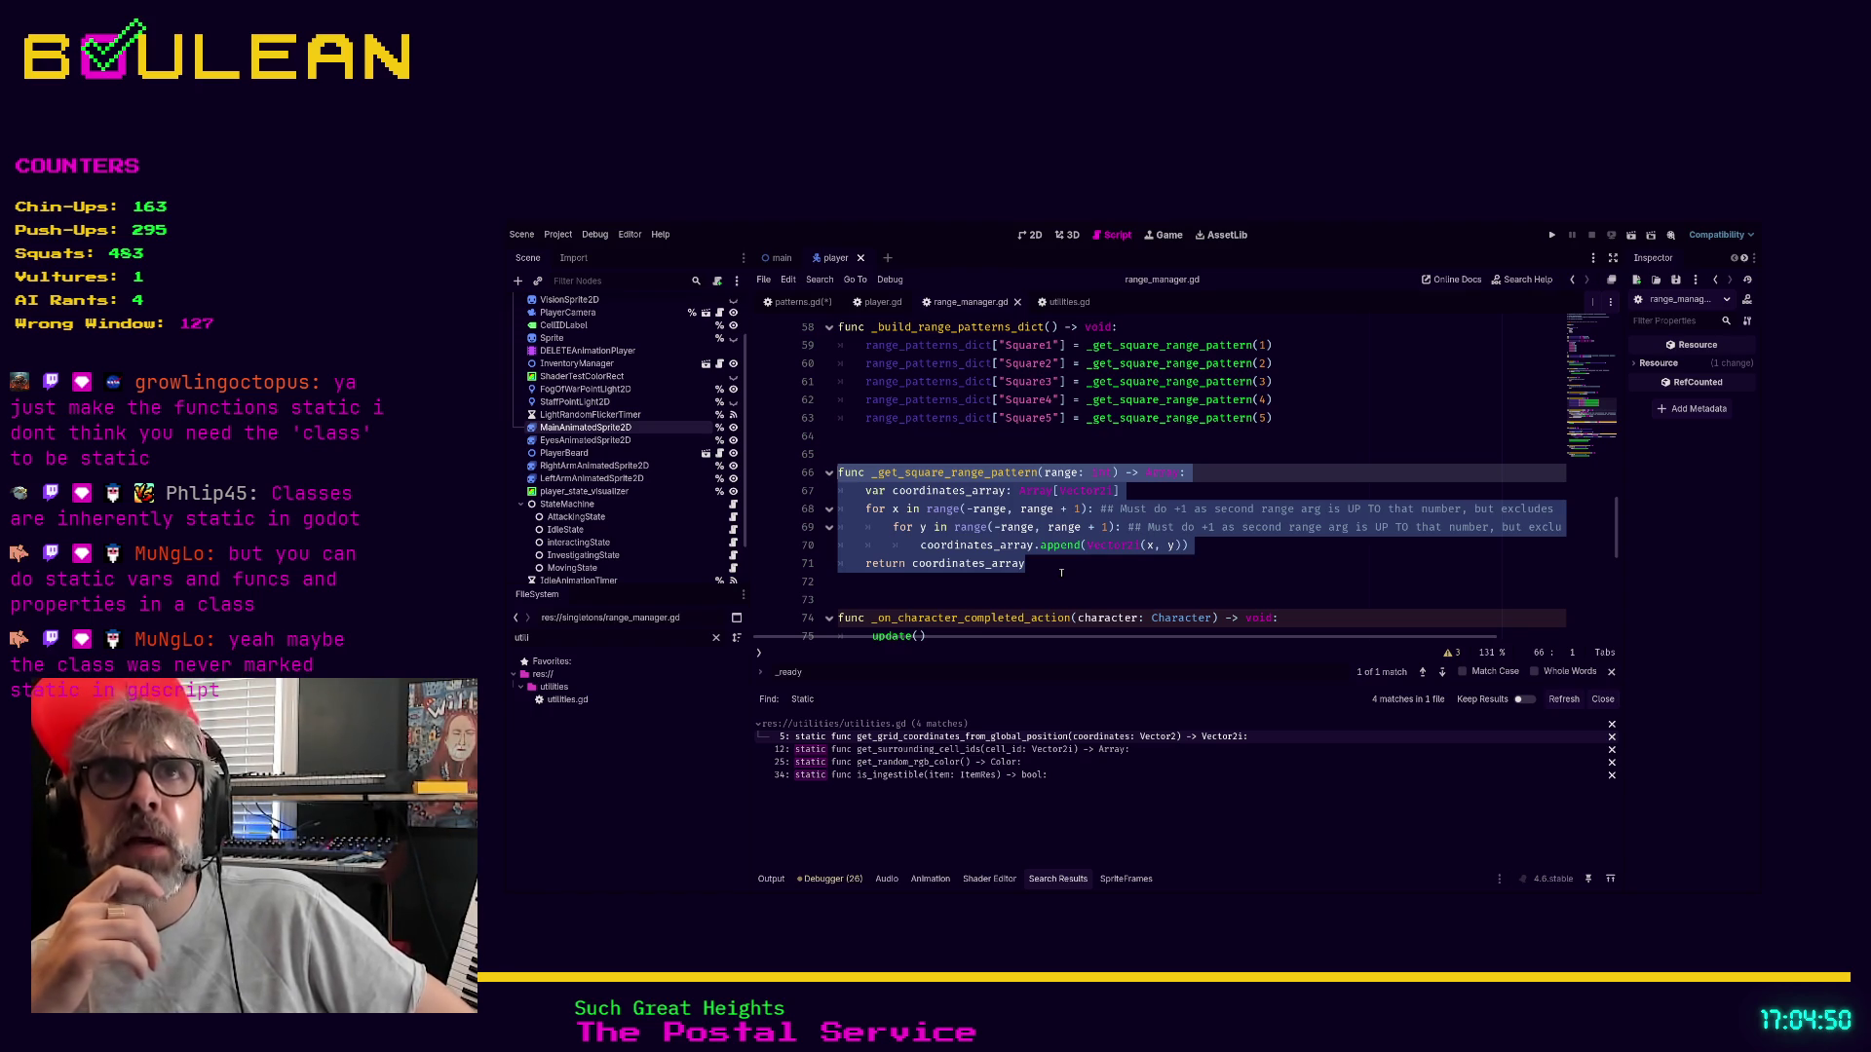
Skim utilities.gd's static functions such as is_ingestible, then switch to the patterns.gd tab
{"action": "left_click", "coordinate": [1067, 302]}
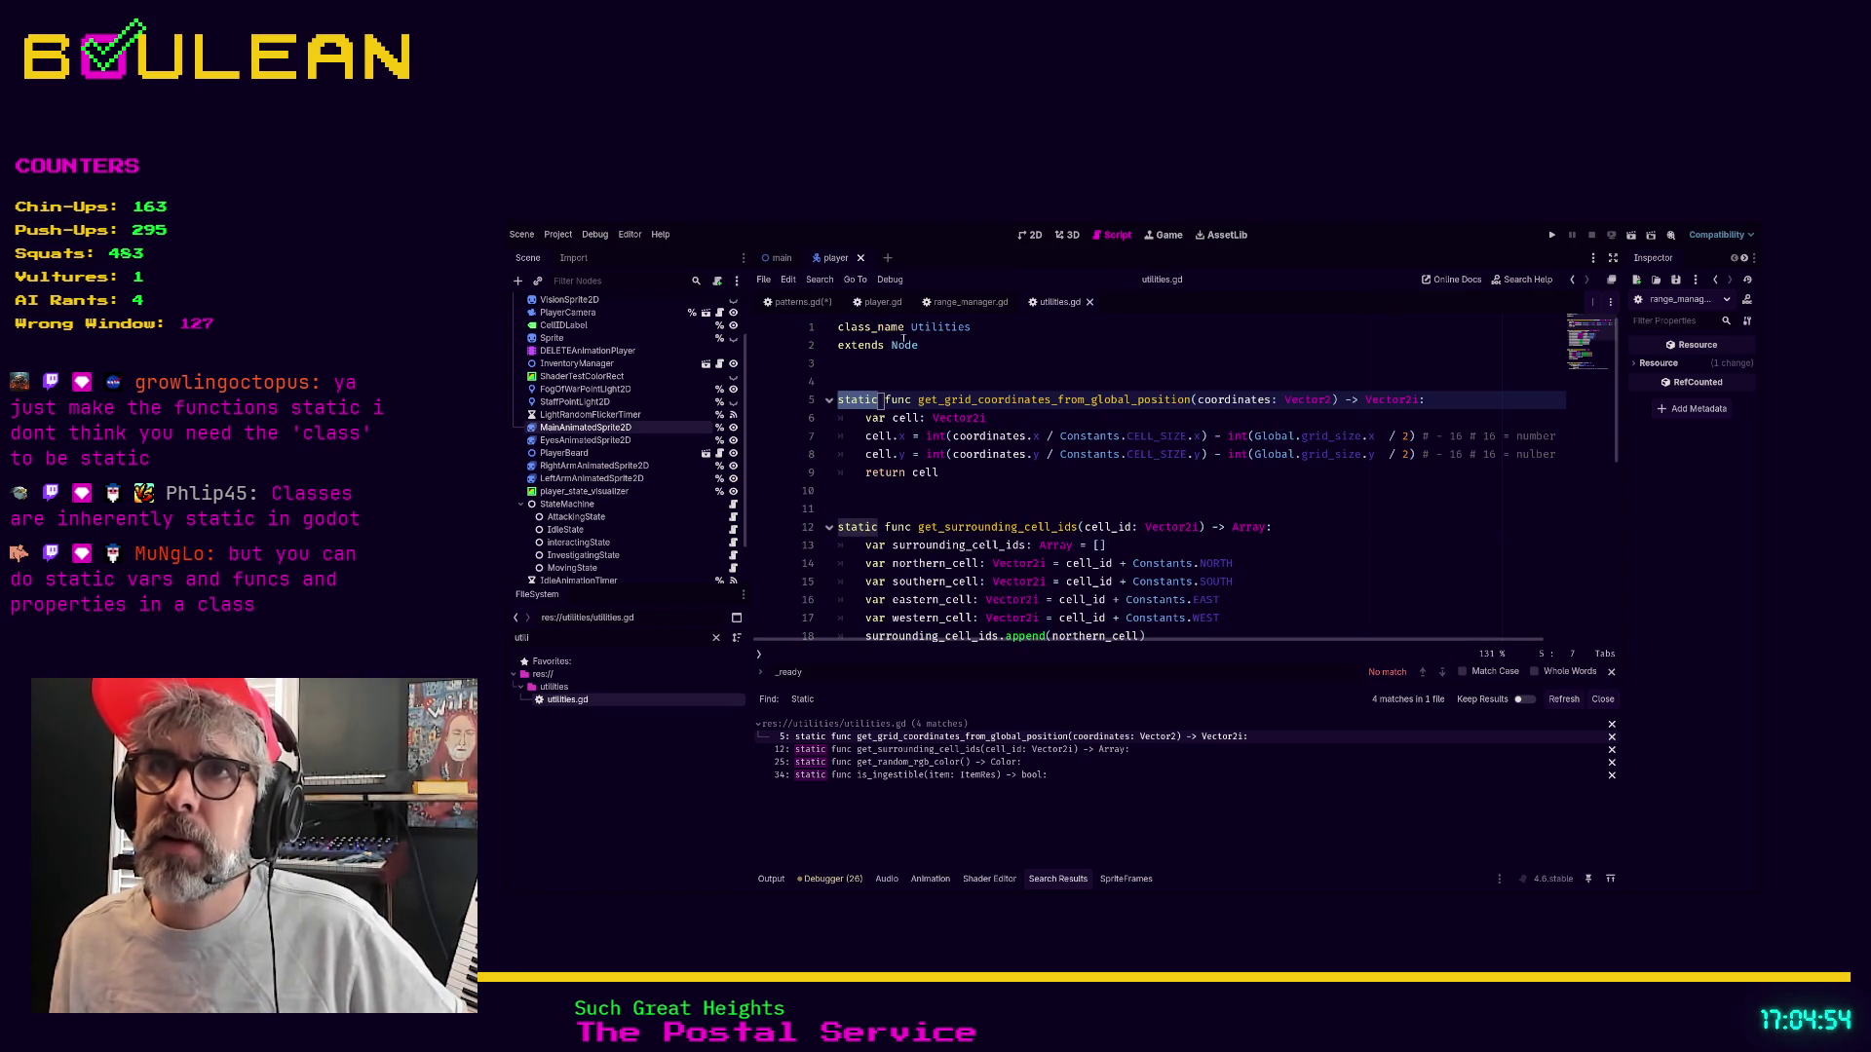
{"action": "scroll", "coordinate": [897, 409], "scroll_direction": "down", "scroll_amount": 7}
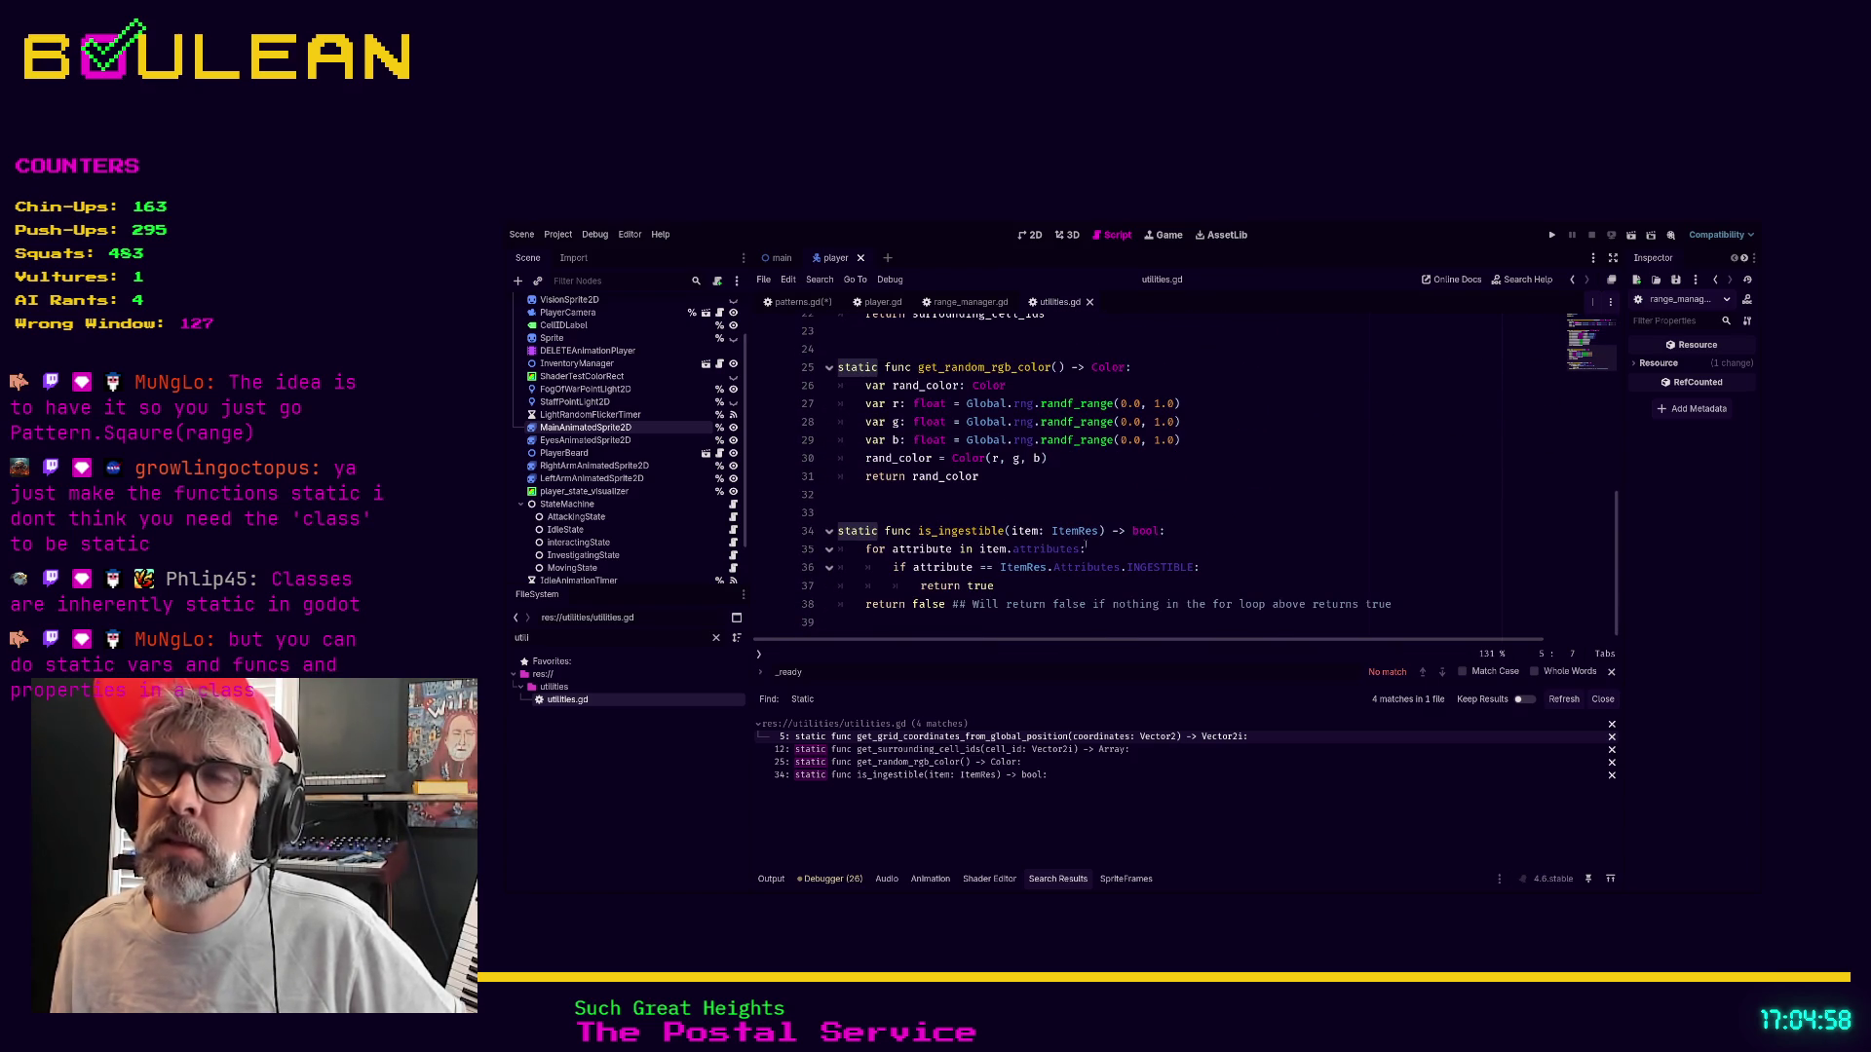
{"action": "left_click_drag", "start_coordinate": [1430, 606], "coordinate": [1428, 605]}
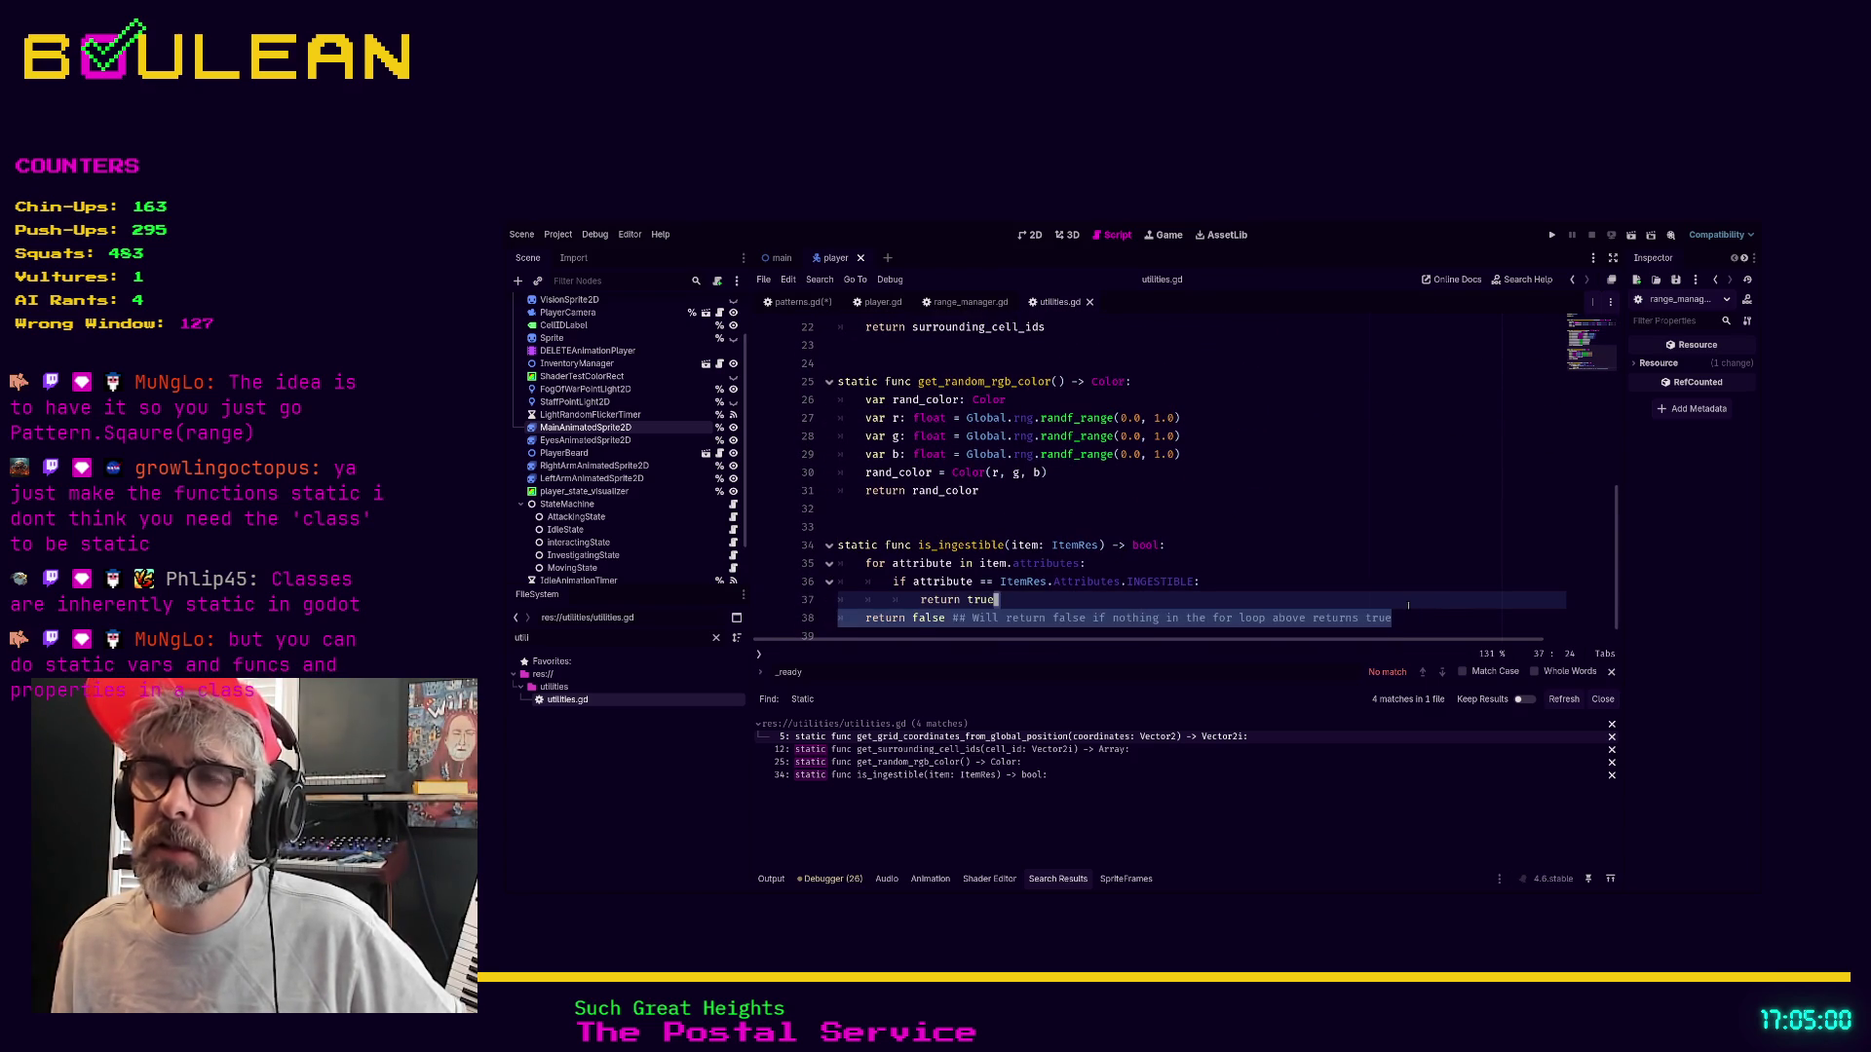
{"action": "scroll", "coordinate": [1408, 605], "scroll_direction": "up", "scroll_amount": 7}
{"action": "scroll", "coordinate": [1125, 450], "scroll_direction": "down", "scroll_amount": 1}
{"action": "scroll", "coordinate": [1125, 450], "scroll_direction": "up", "scroll_amount": 1}
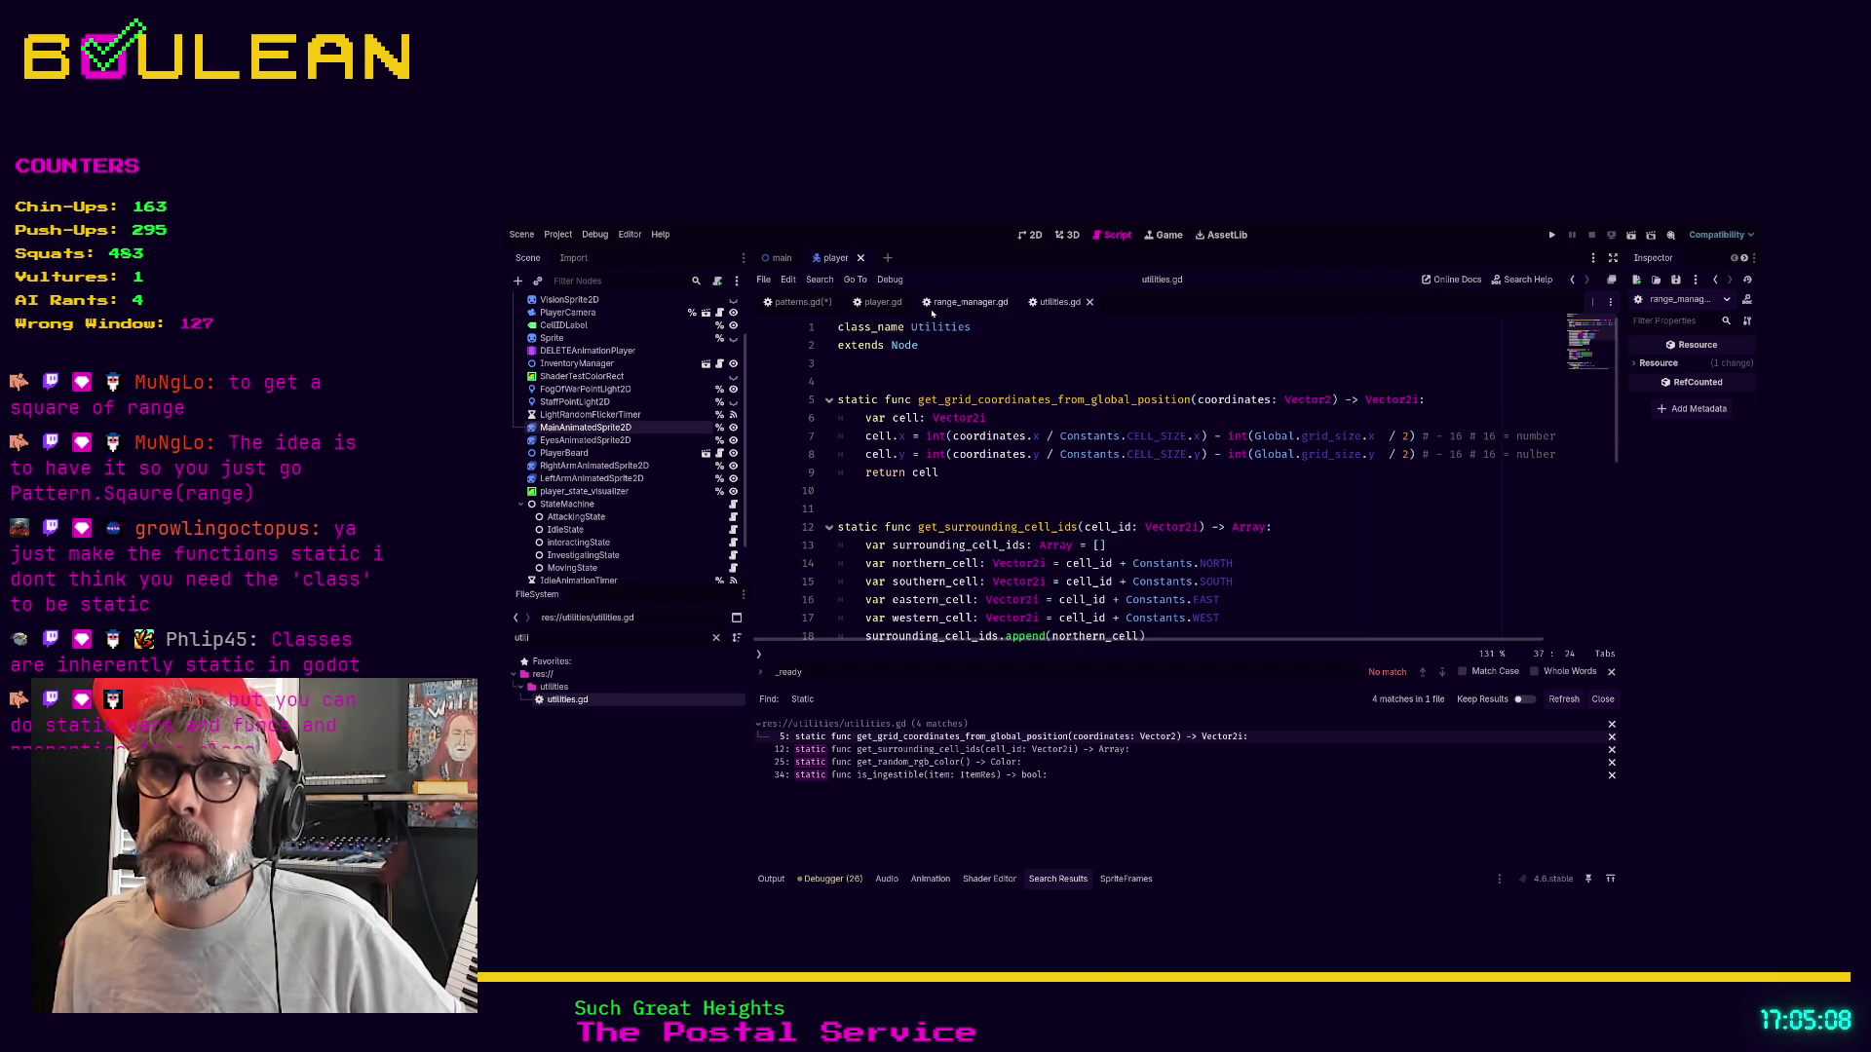
{"action": "left_click", "coordinate": [796, 304]}
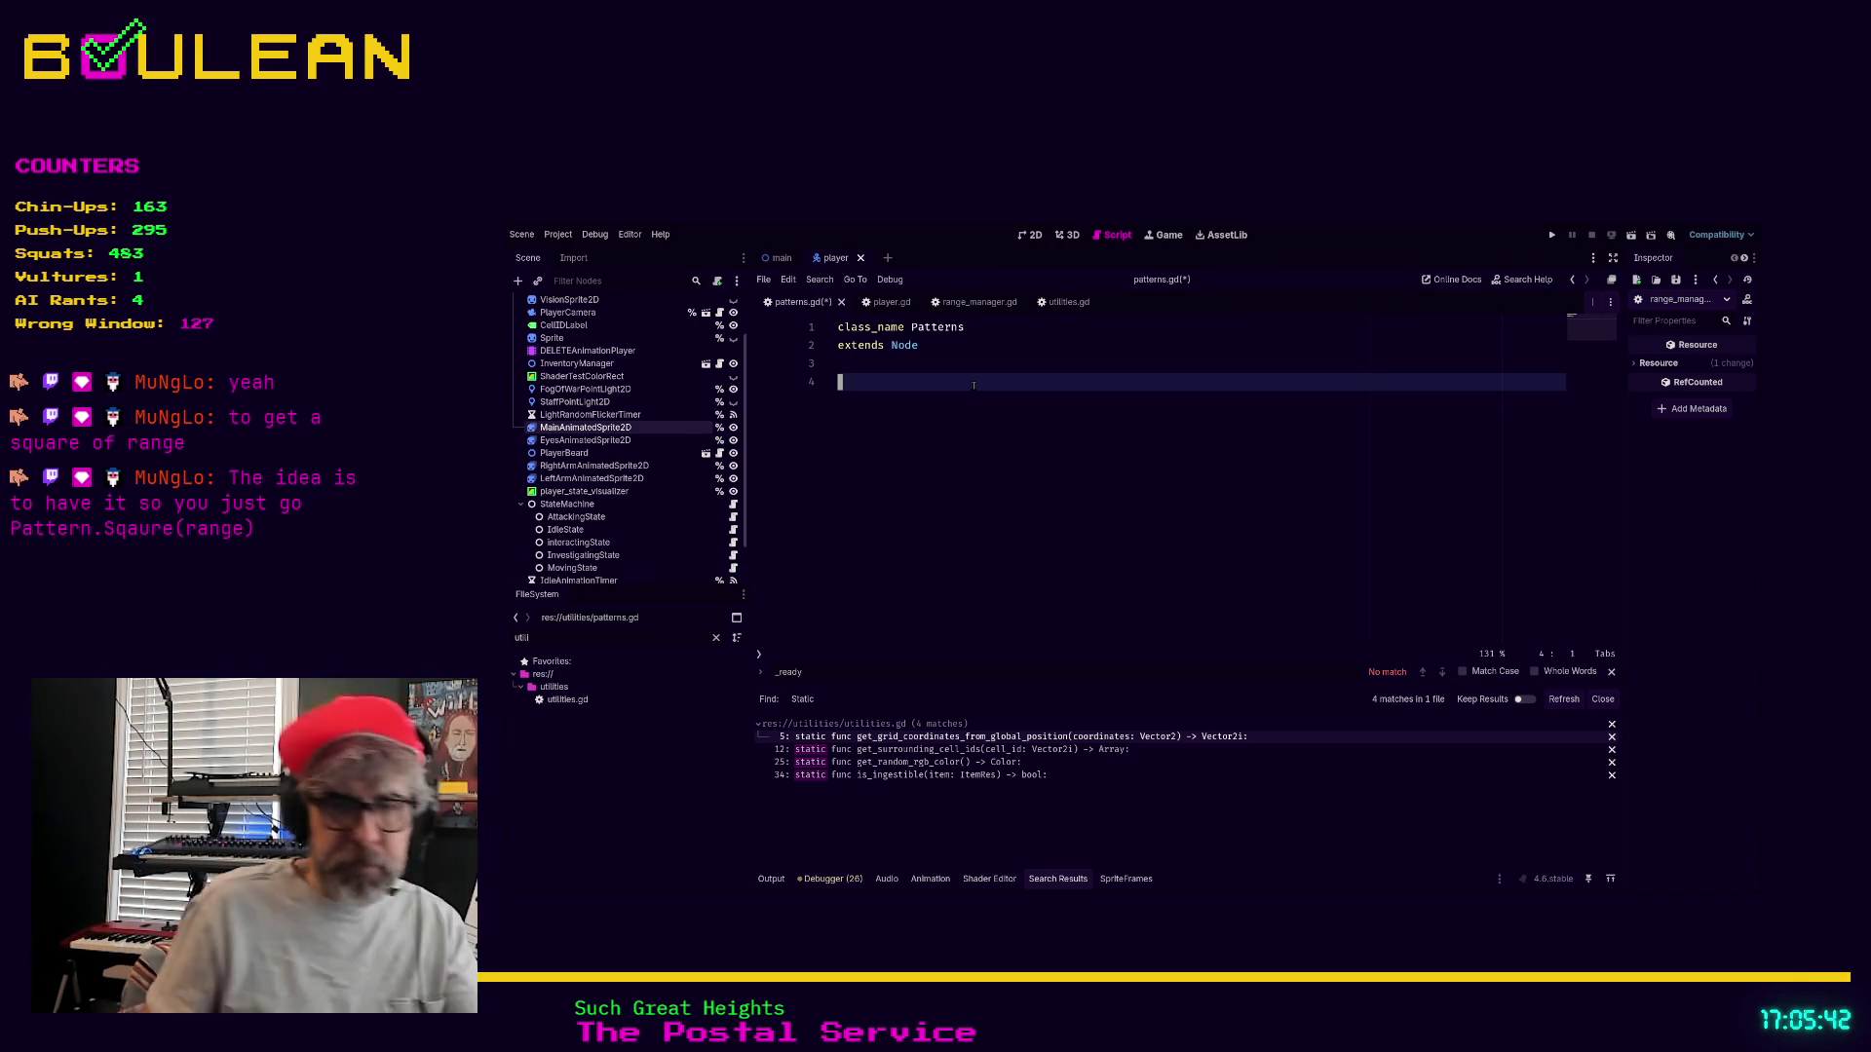
Select and copy the _get_square_range_pattern function in range_manager.gd
{"action": "left_click", "coordinate": [881, 303]}
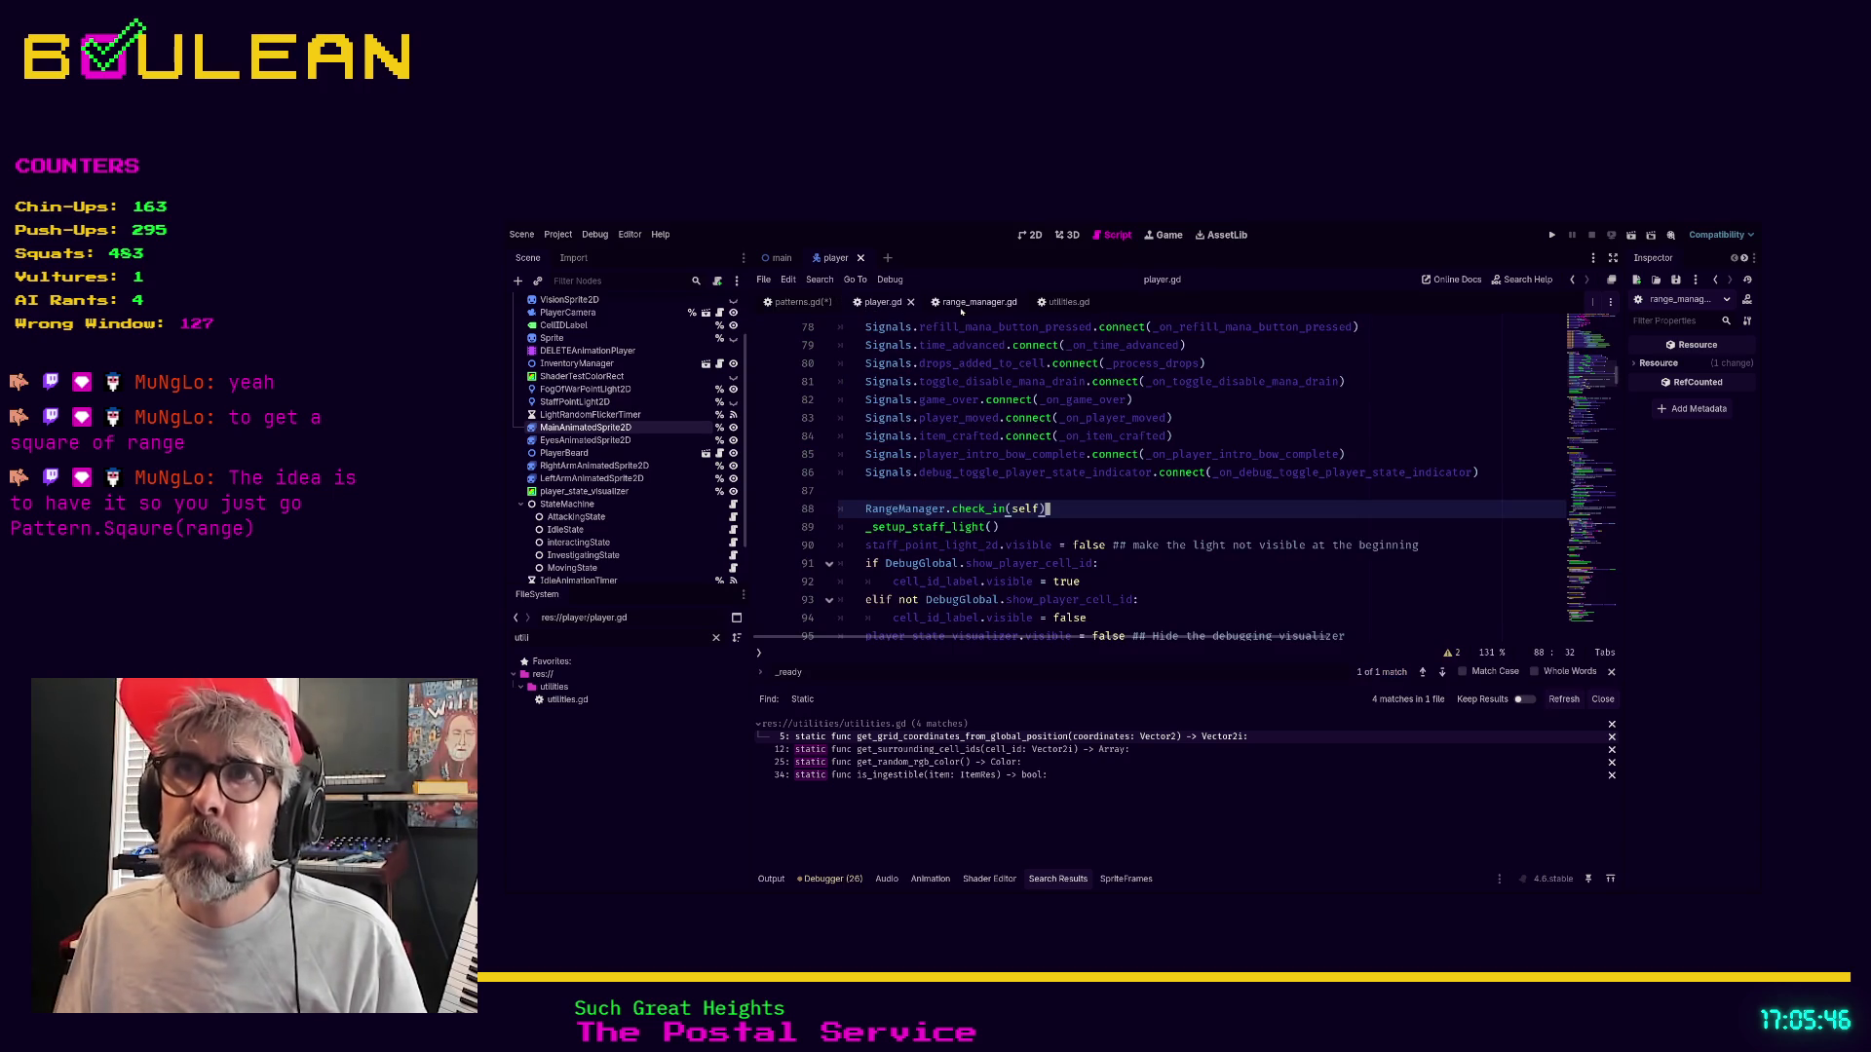
{"action": "left_click", "coordinate": [965, 303]}
{"action": "left_click", "coordinate": [1061, 567]}
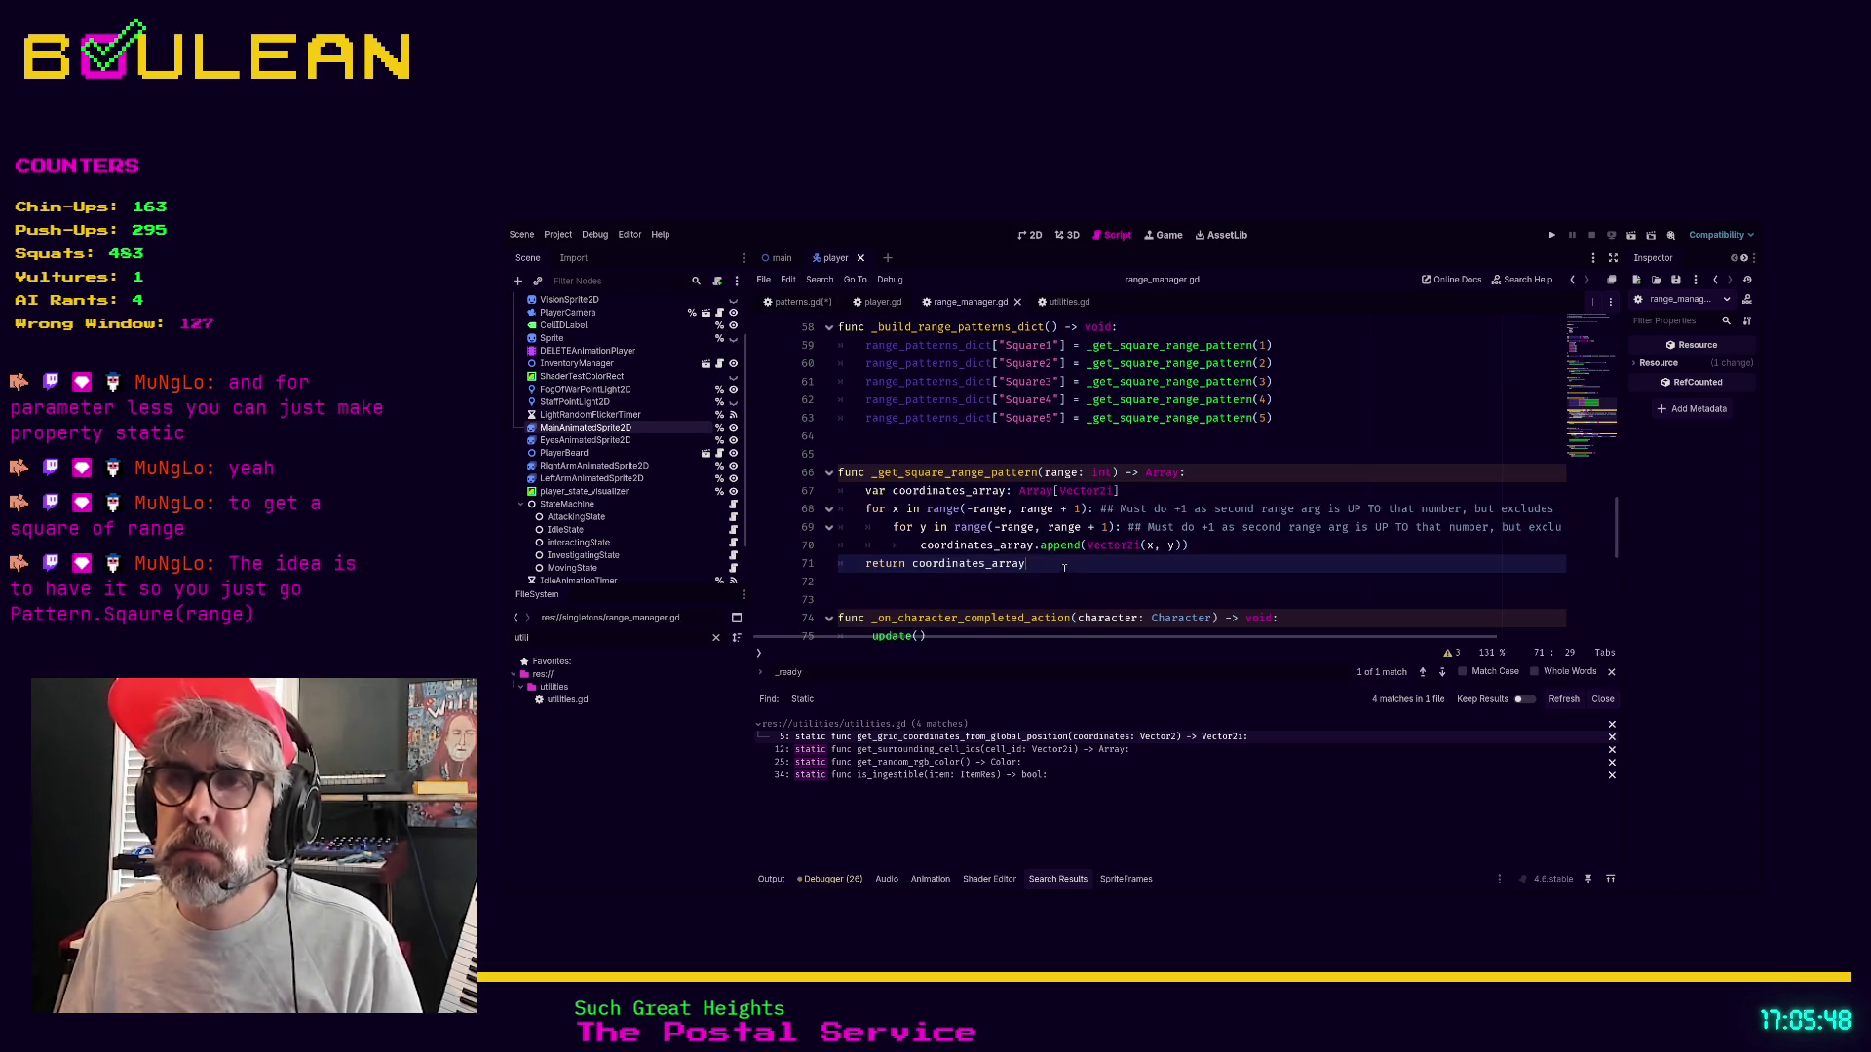
{"action": "left_click_drag", "start_coordinate": [1064, 567], "coordinate": [790, 474]}
{"action": "key", "text": "ctrl+c"}
Paste it into patterns.gd as a static function, renamed get_square_range_pattern without the underscore
{"action": "left_click", "coordinate": [798, 303]}
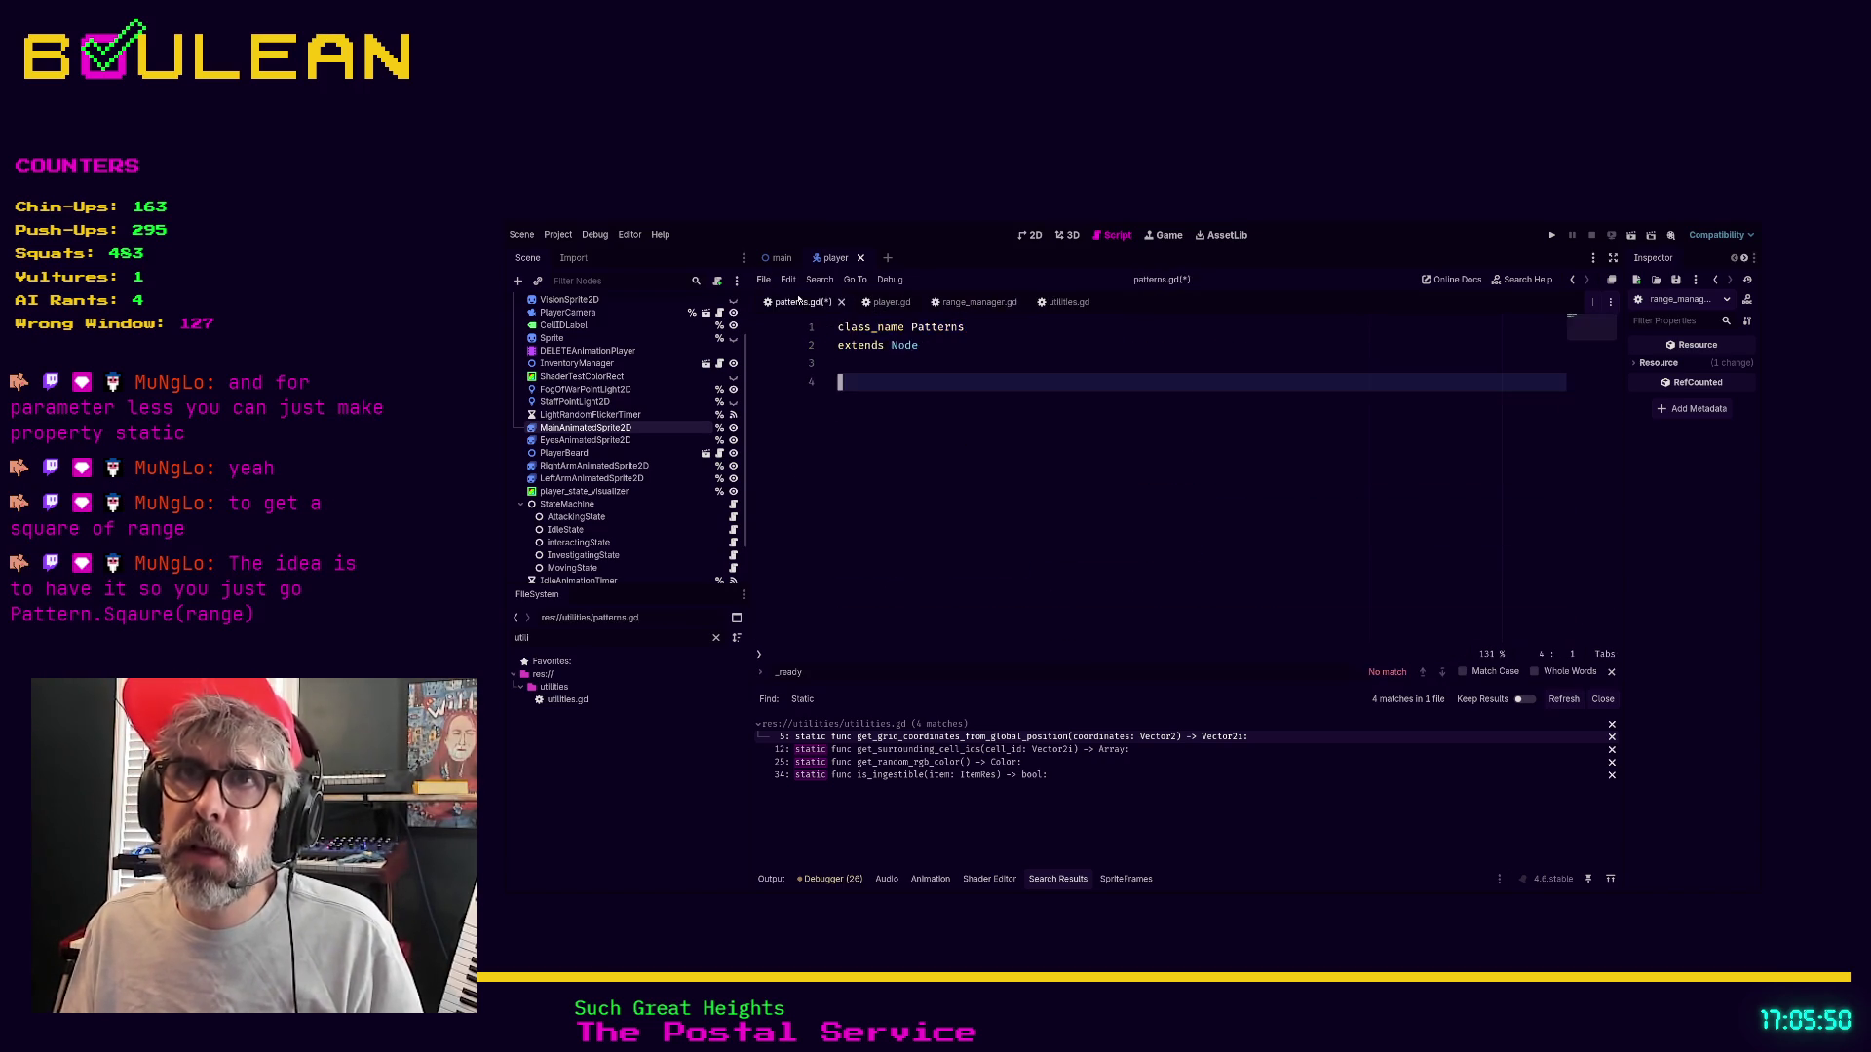
{"action": "type", "text": "staT"}
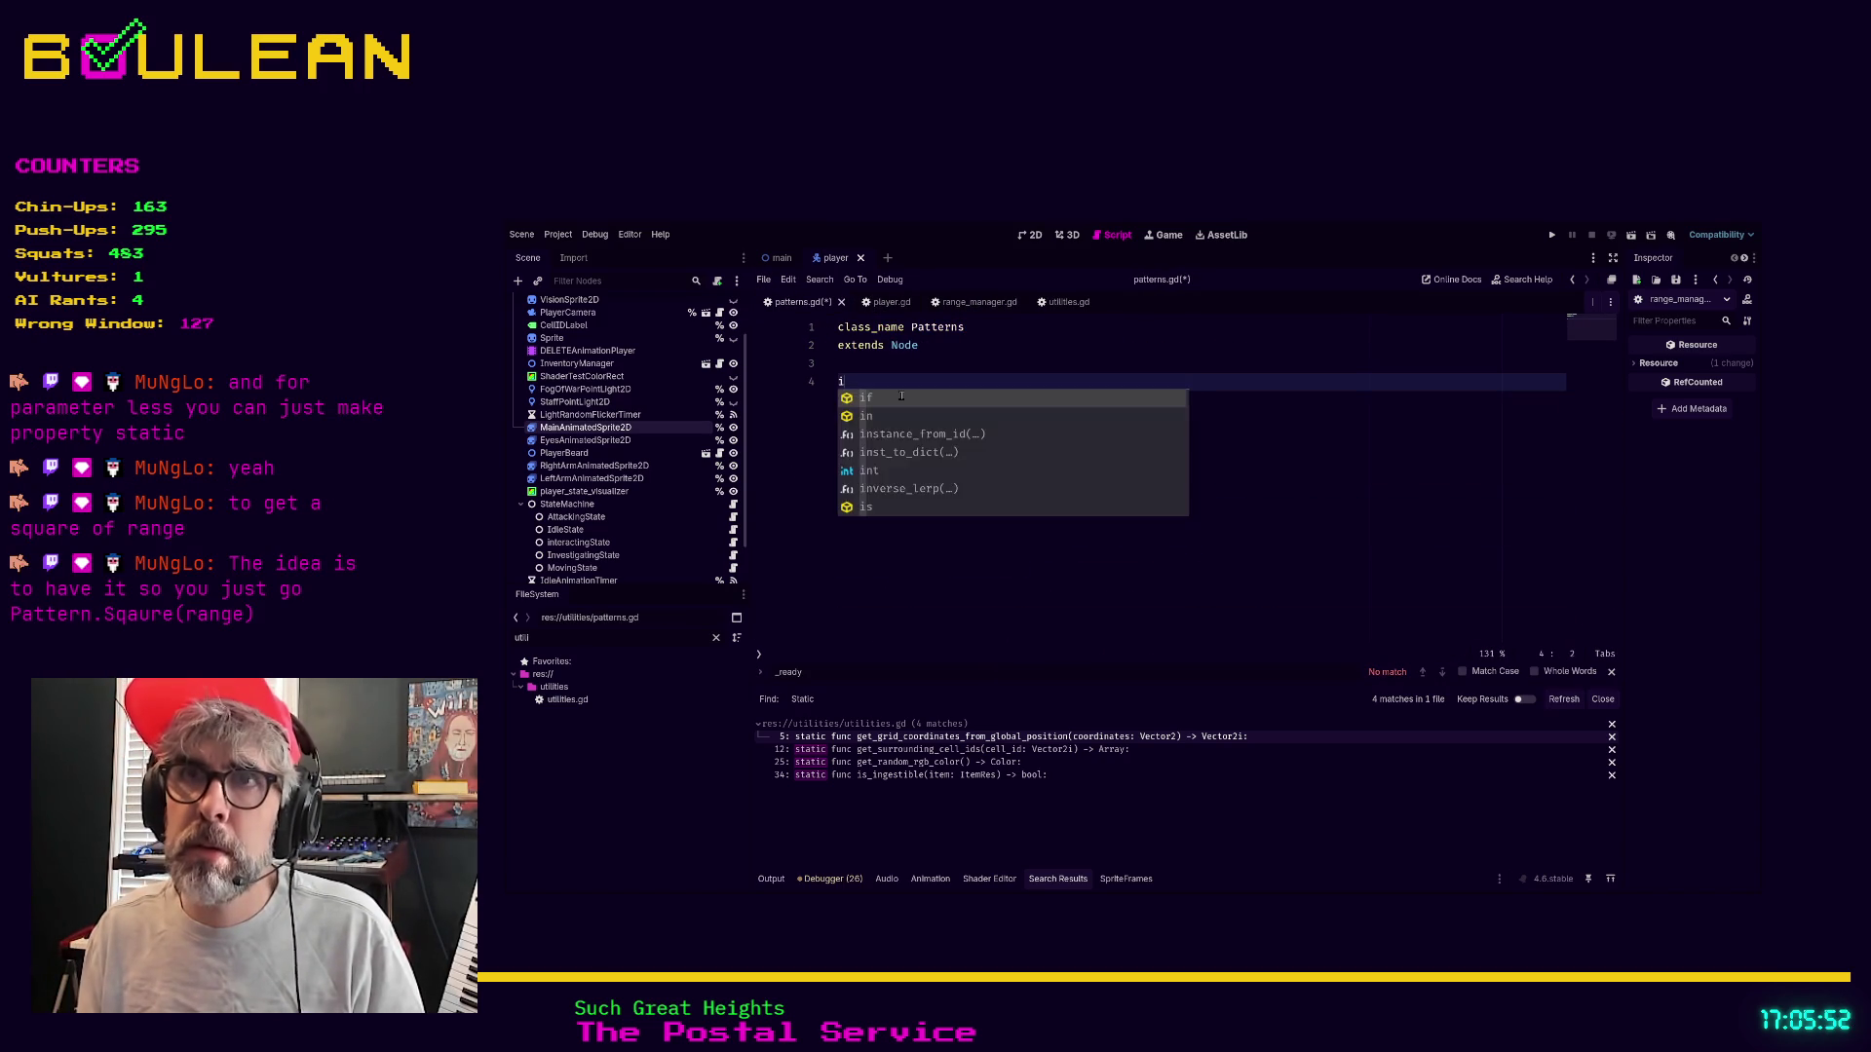
{"action": "key", "text": "BackSpace"}
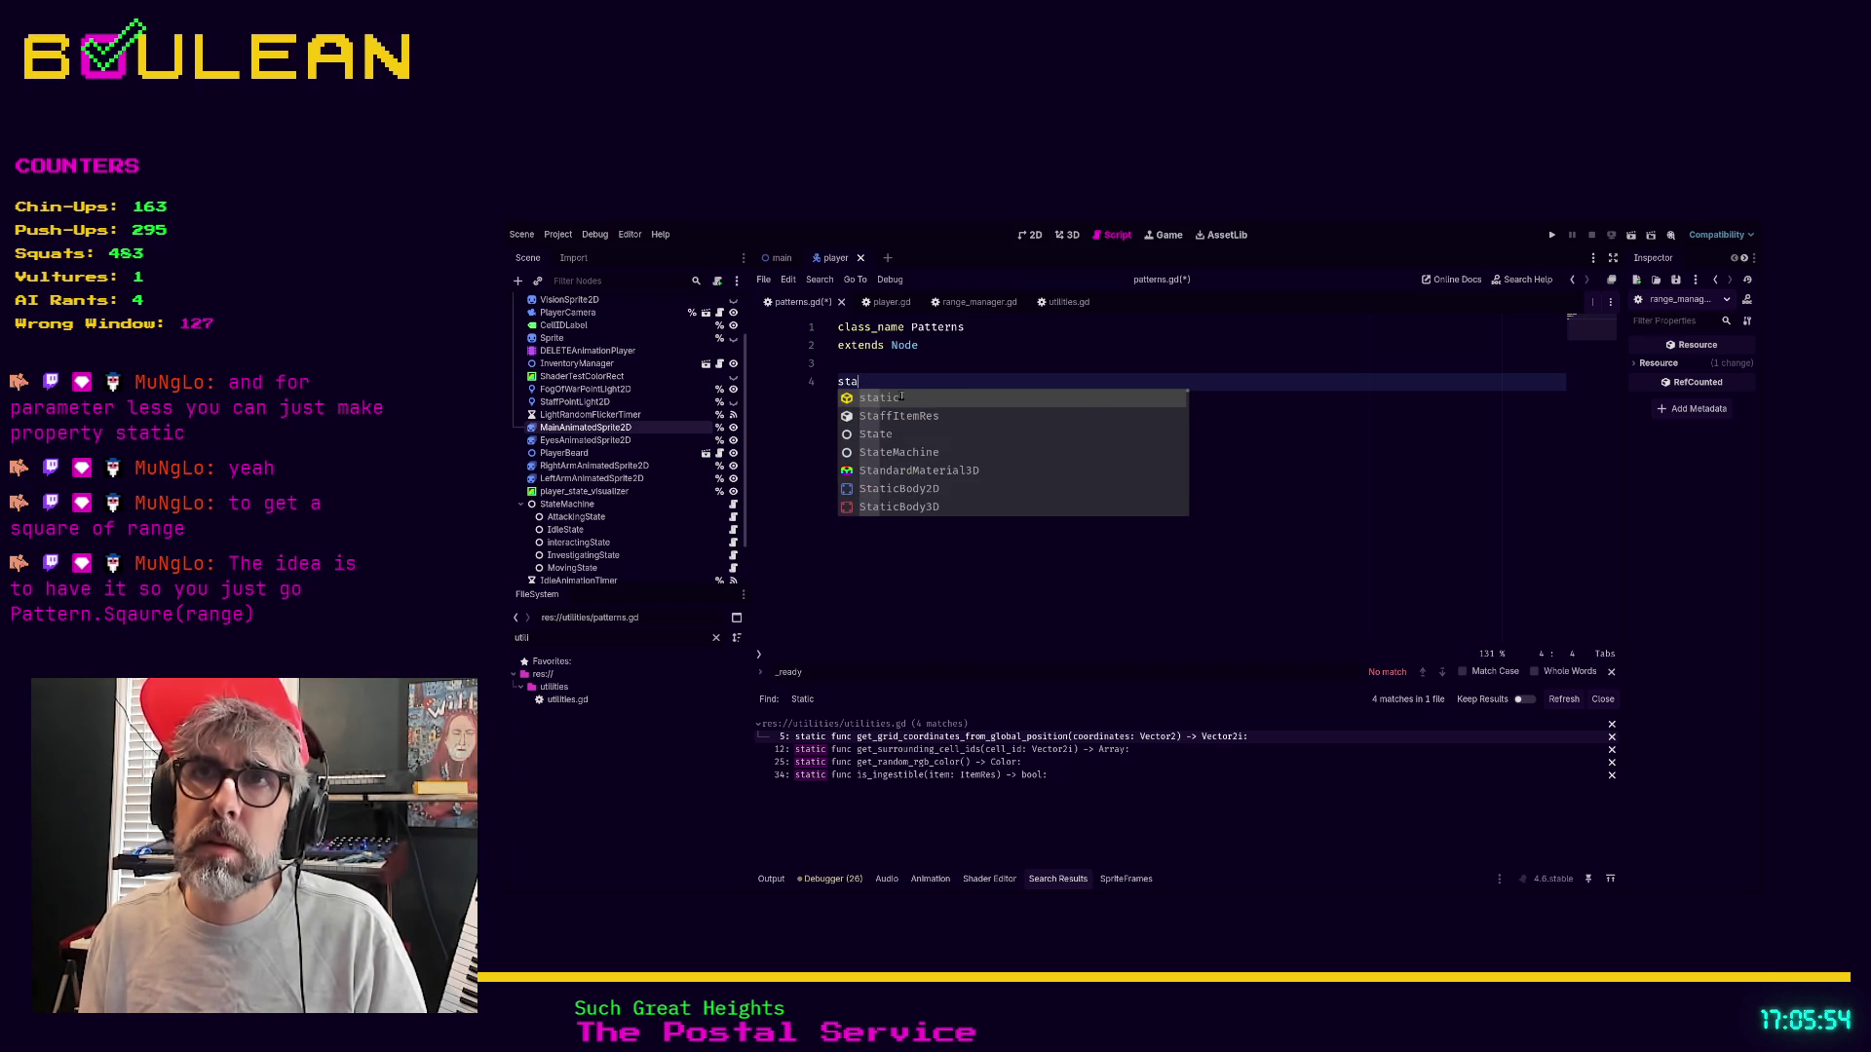
{"action": "type", "text": "tic"}
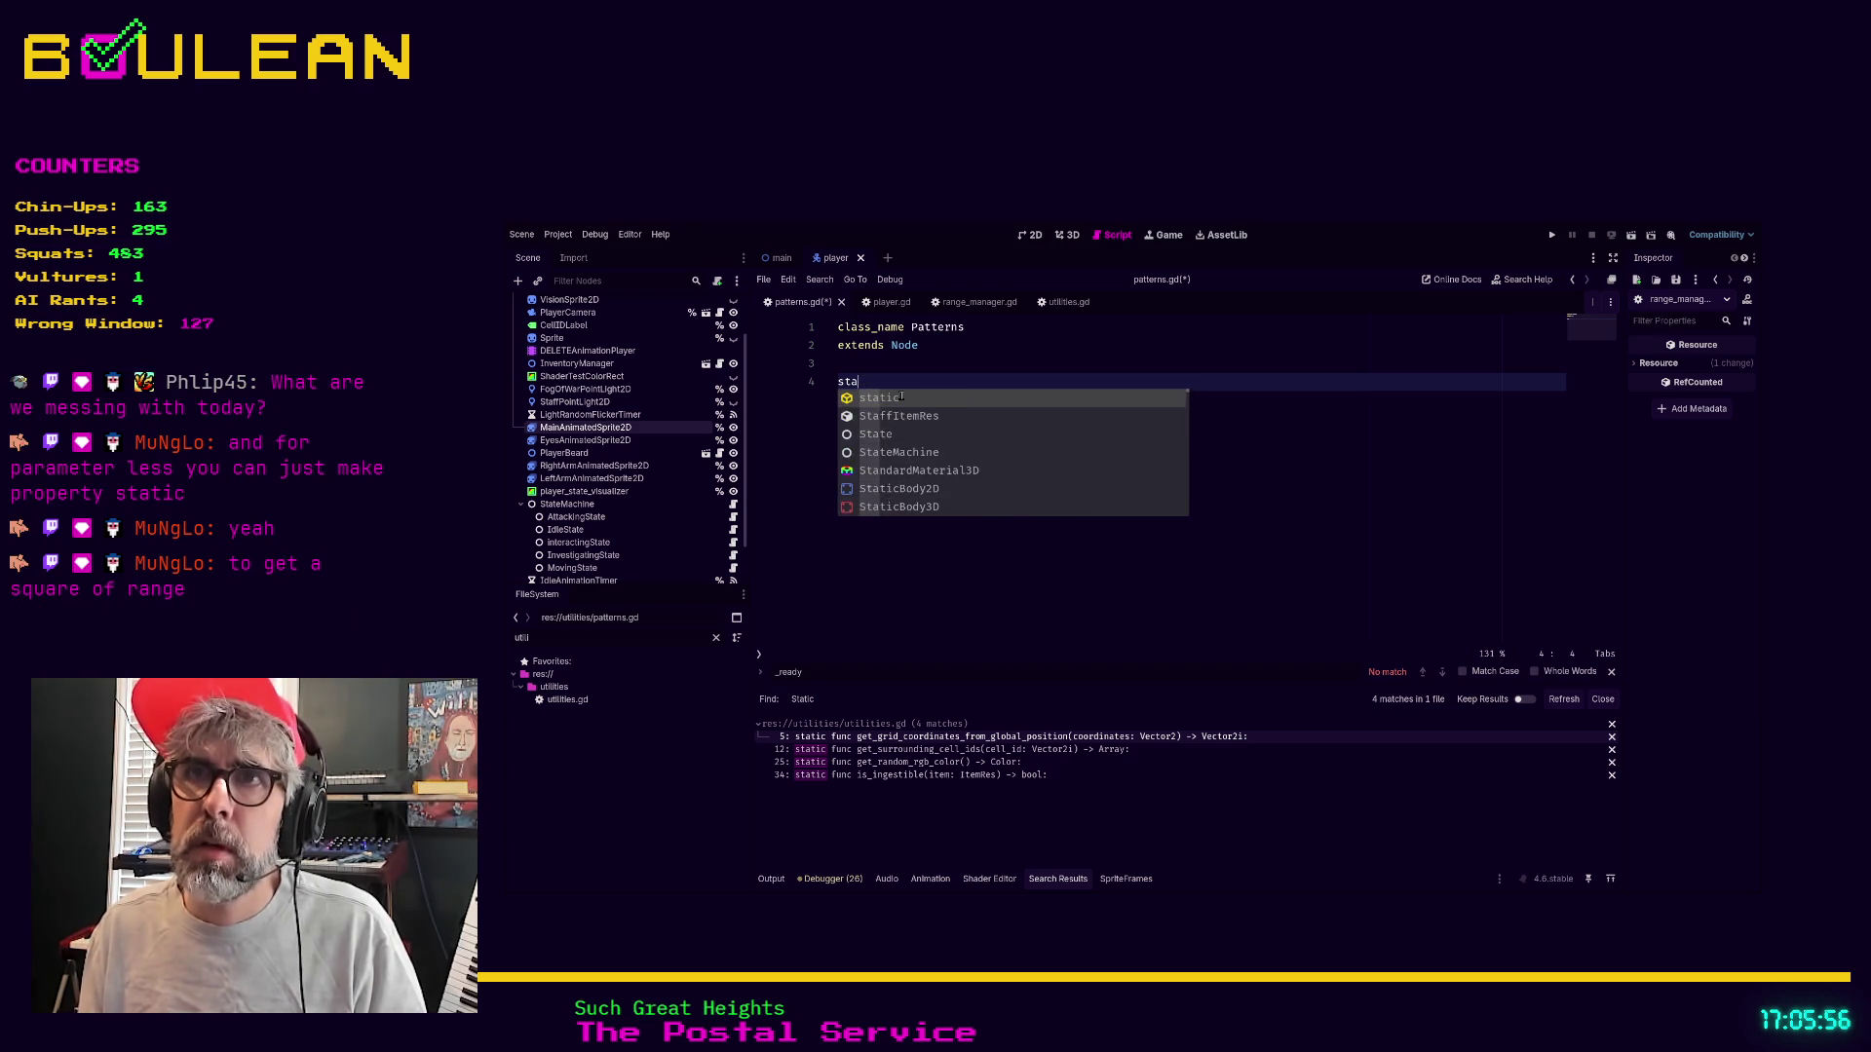
{"action": "key", "text": "ctrl+v"}
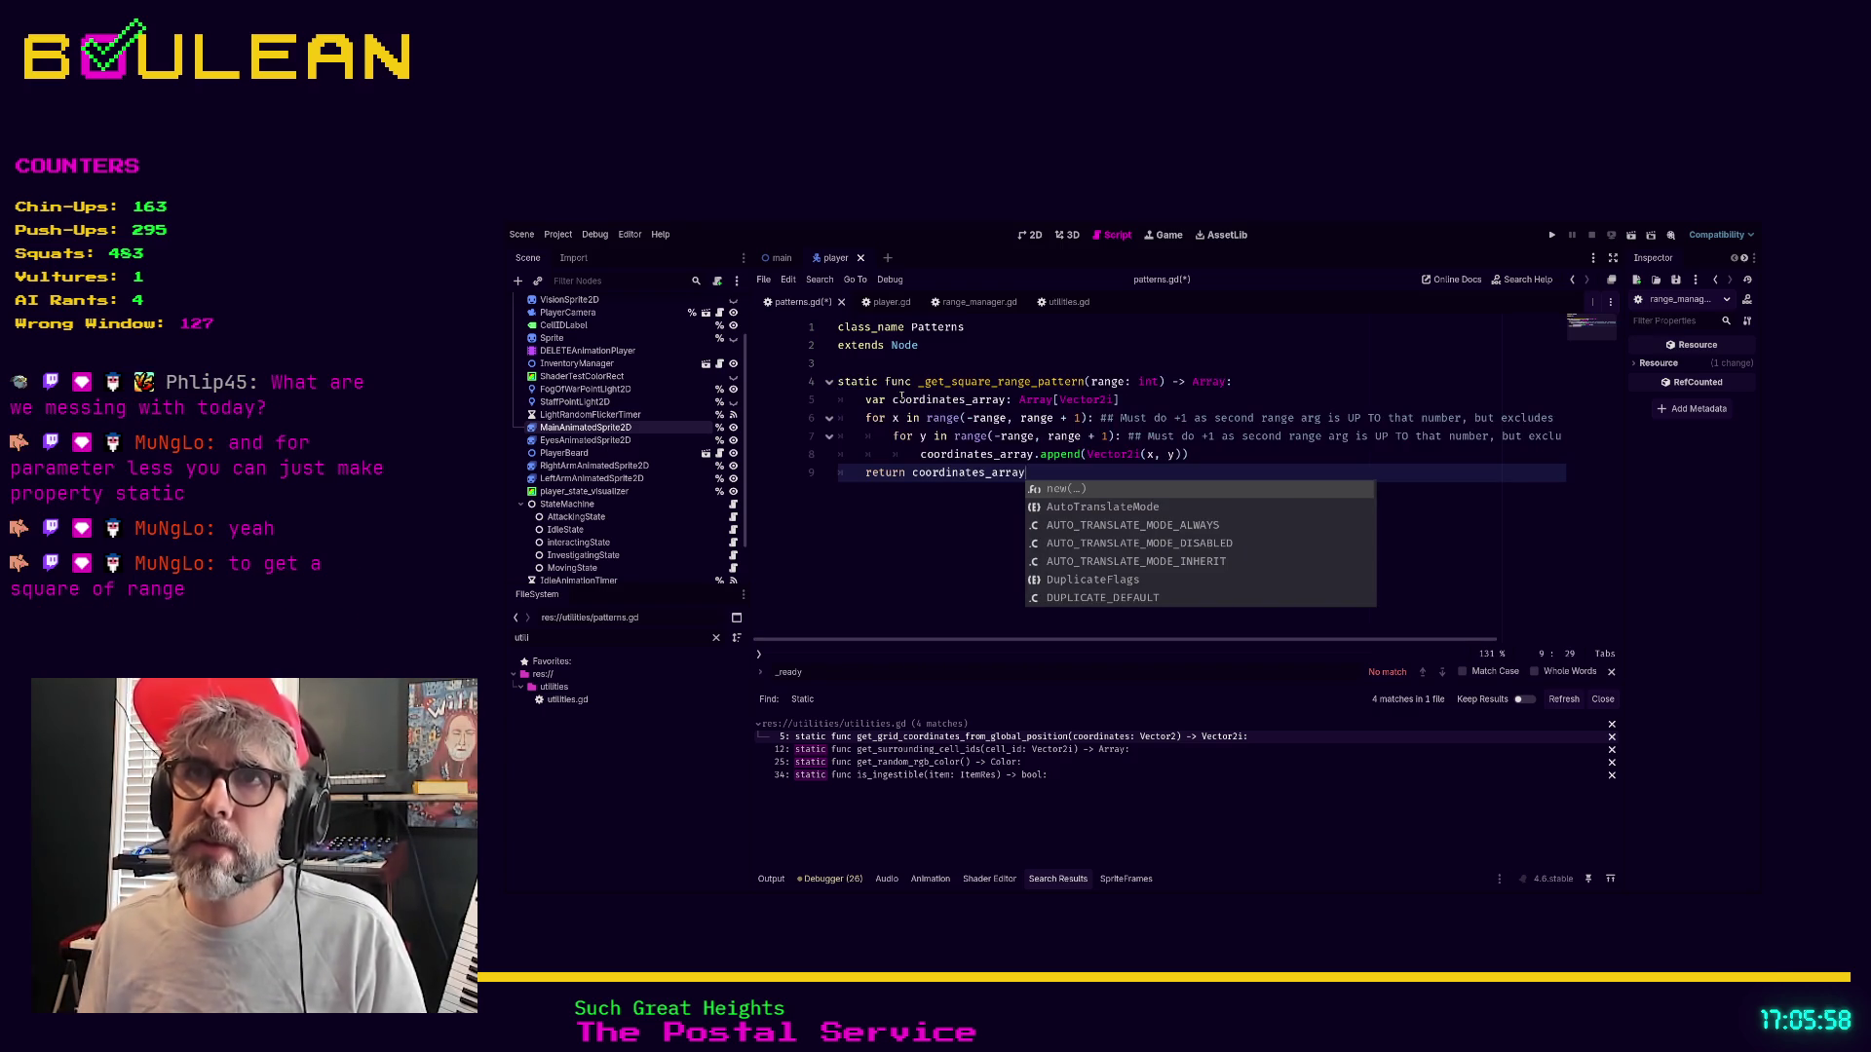
{"action": "left_click", "coordinate": [922, 381]}
{"action": "key", "text": "BackSpace"}
{"action": "left_click", "coordinate": [967, 490]}
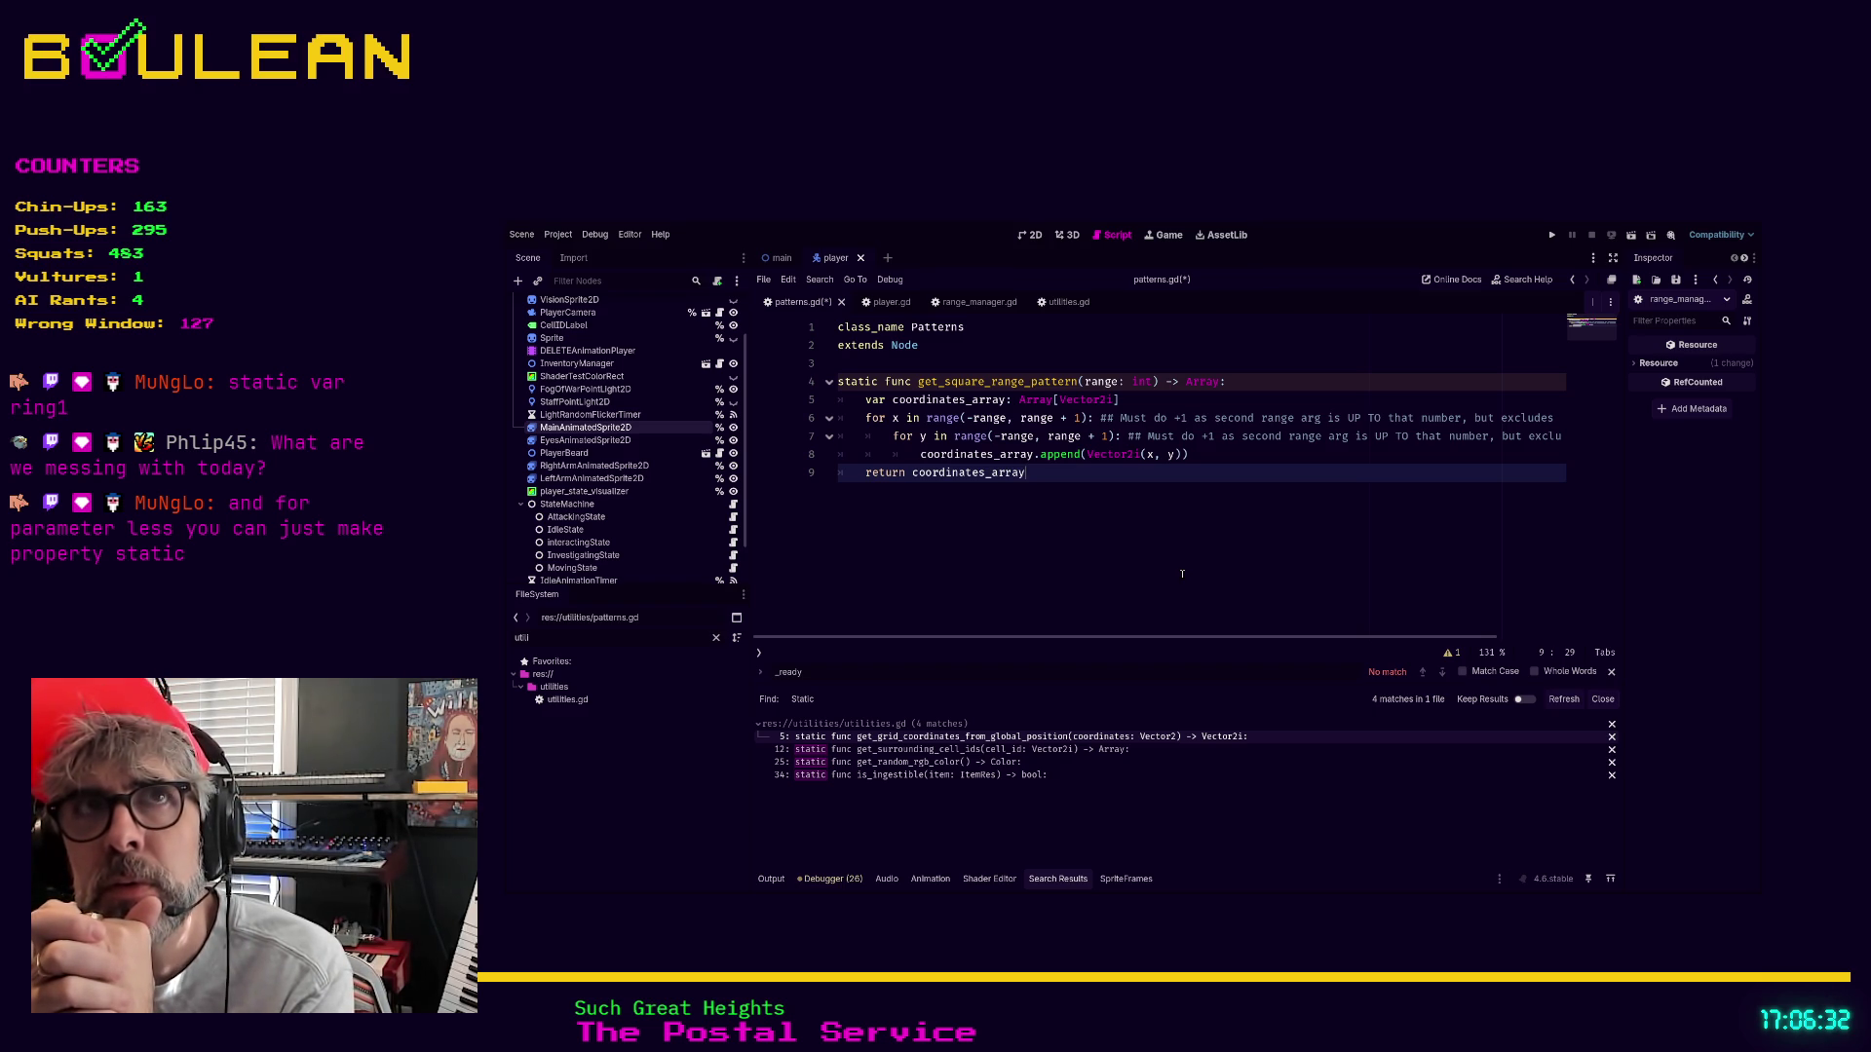
Declare a 'static var ring1' line above the function in patterns.gd
{"action": "key", "text": "Up"}
{"action": "key", "text": "Up"}
{"action": "key", "text": "Up"}
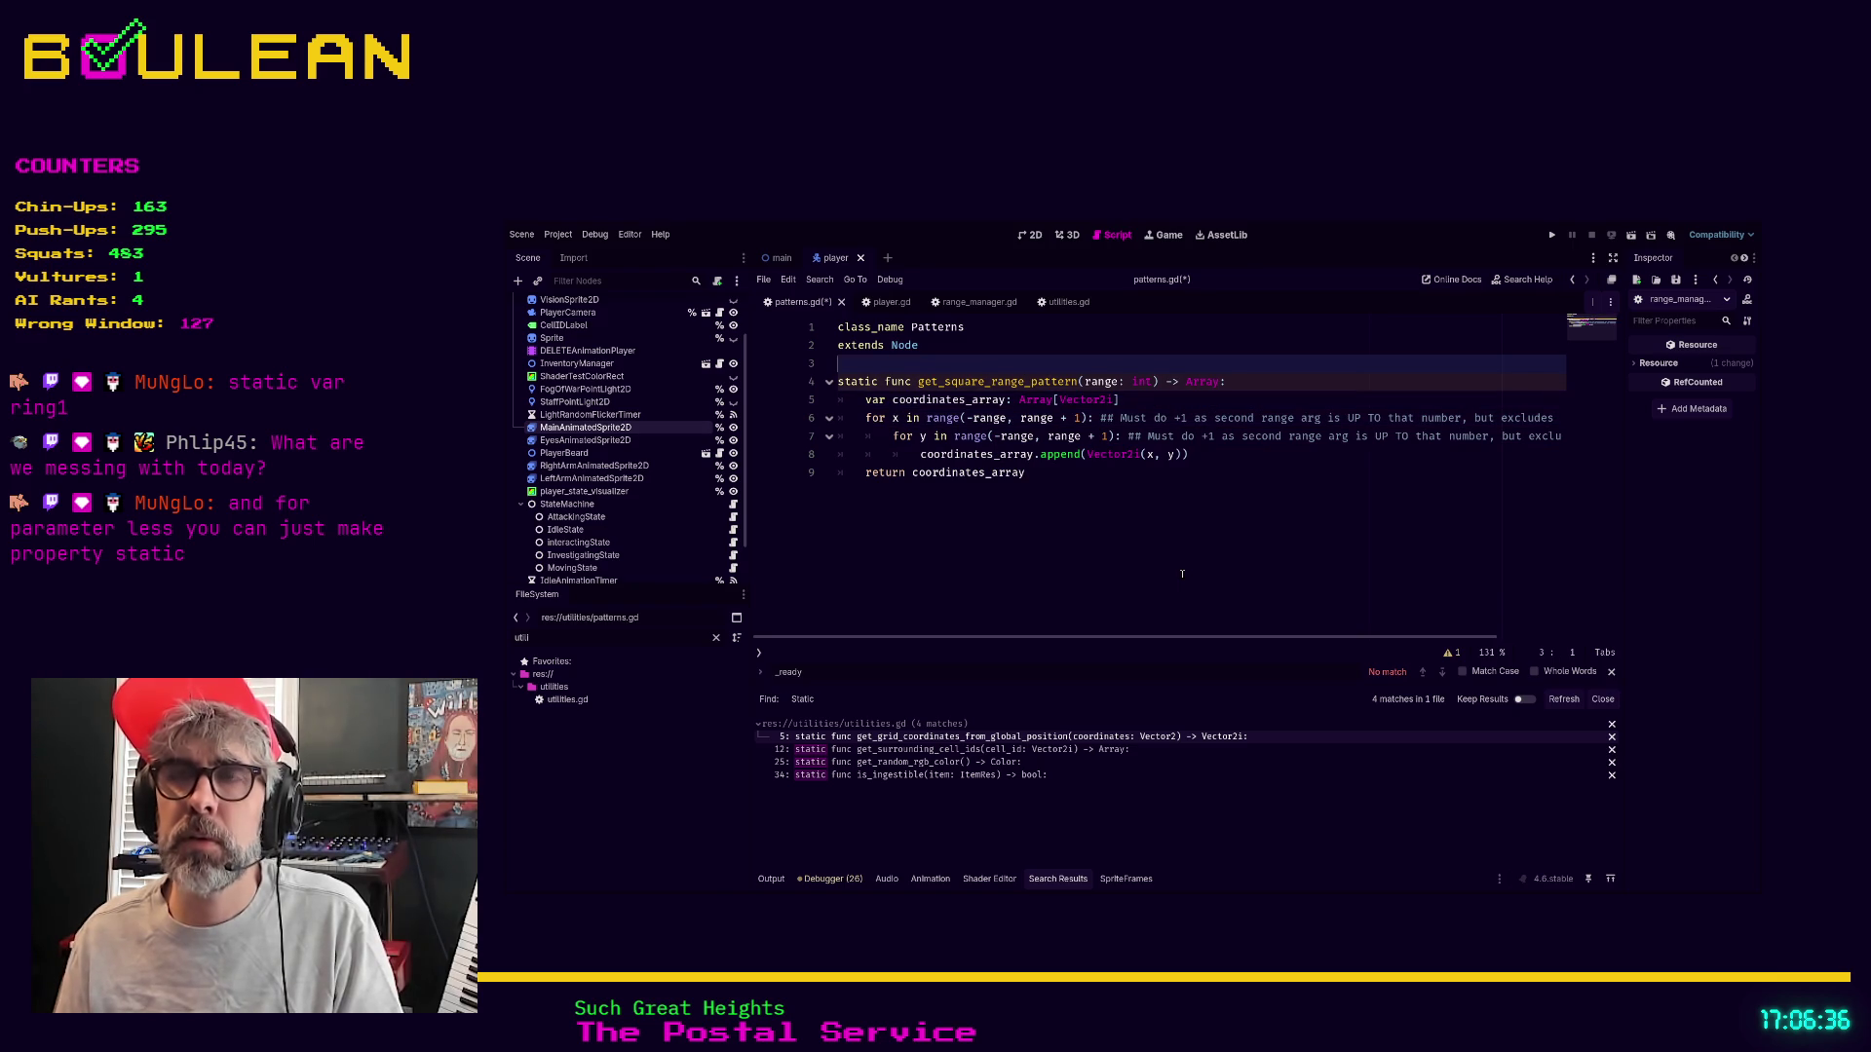
{"action": "key", "text": "Return"}
{"action": "key", "text": "Return"}
{"action": "key", "text": "Up"}
{"action": "type", "text": "star"}
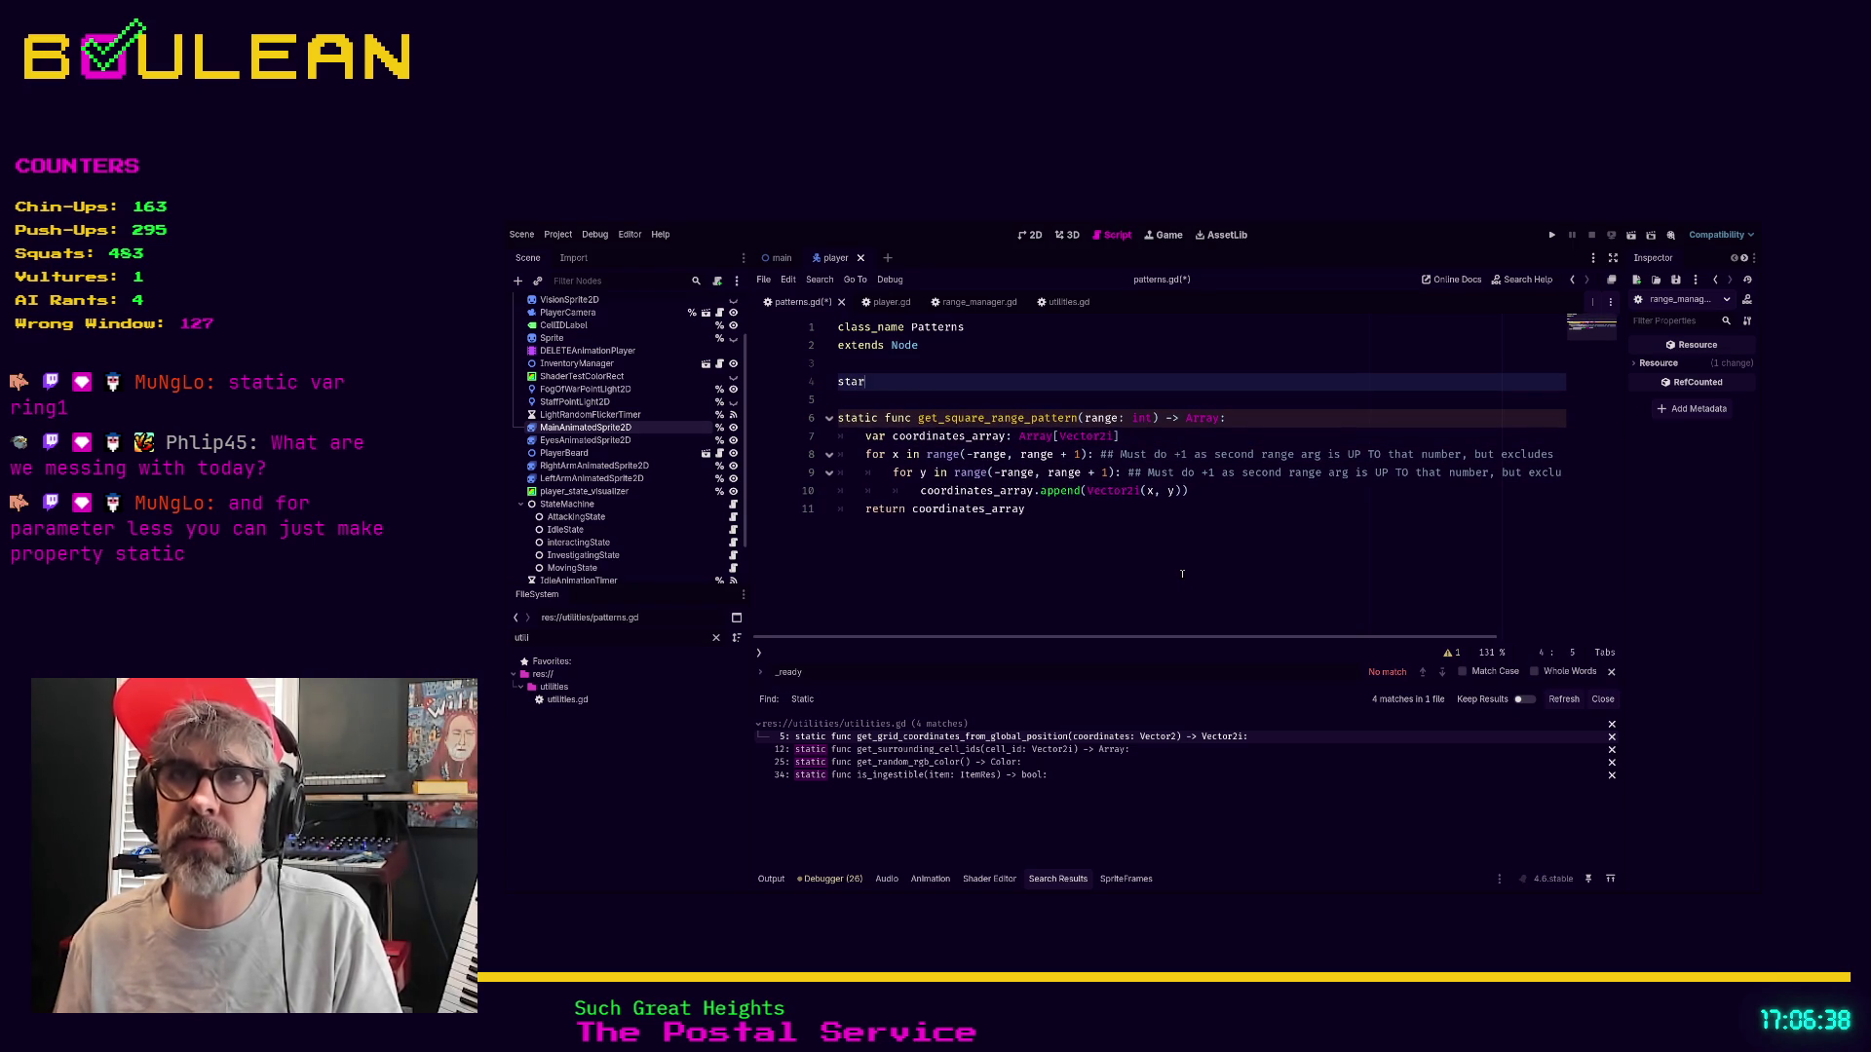
{"action": "key", "text": "BackSpace"}
{"action": "type", "text": "tic var ring"}
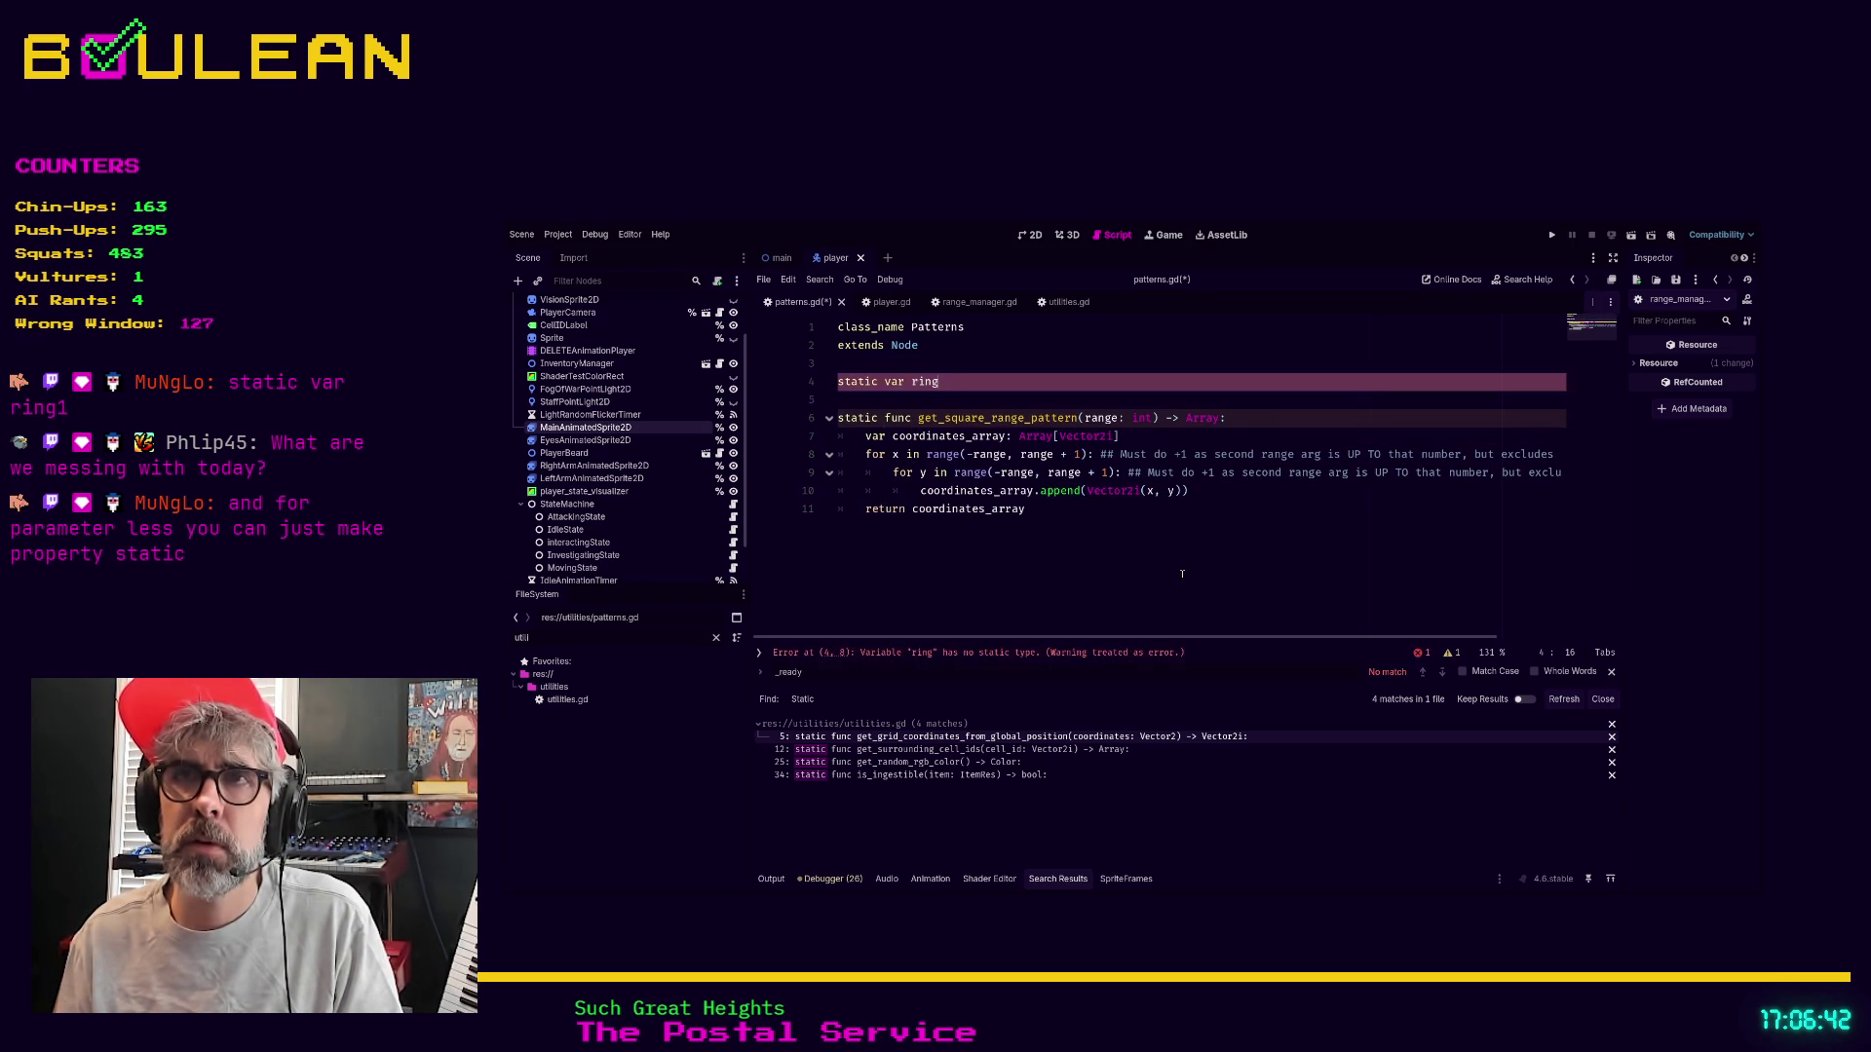
{"action": "type", "text": "1"}
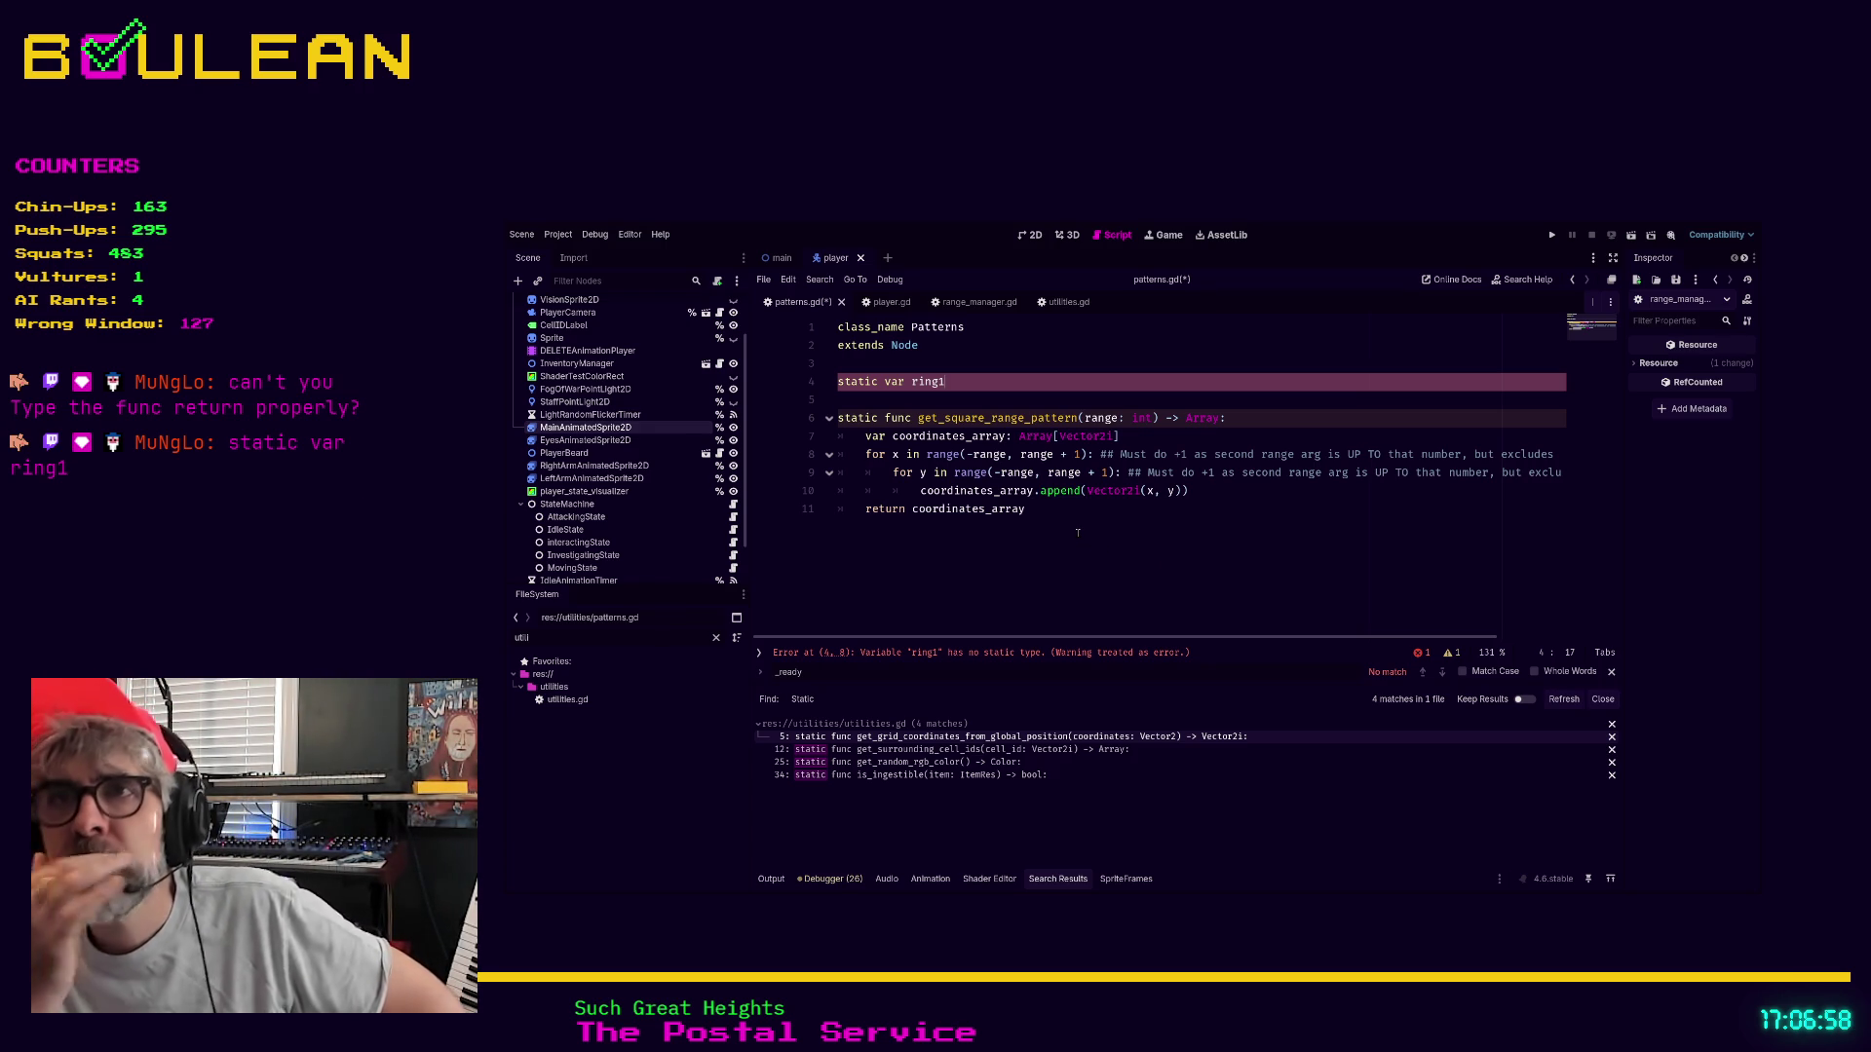
Change the function's return type to Array[Vector2i]
{"action": "left_click", "coordinate": [1221, 418]}
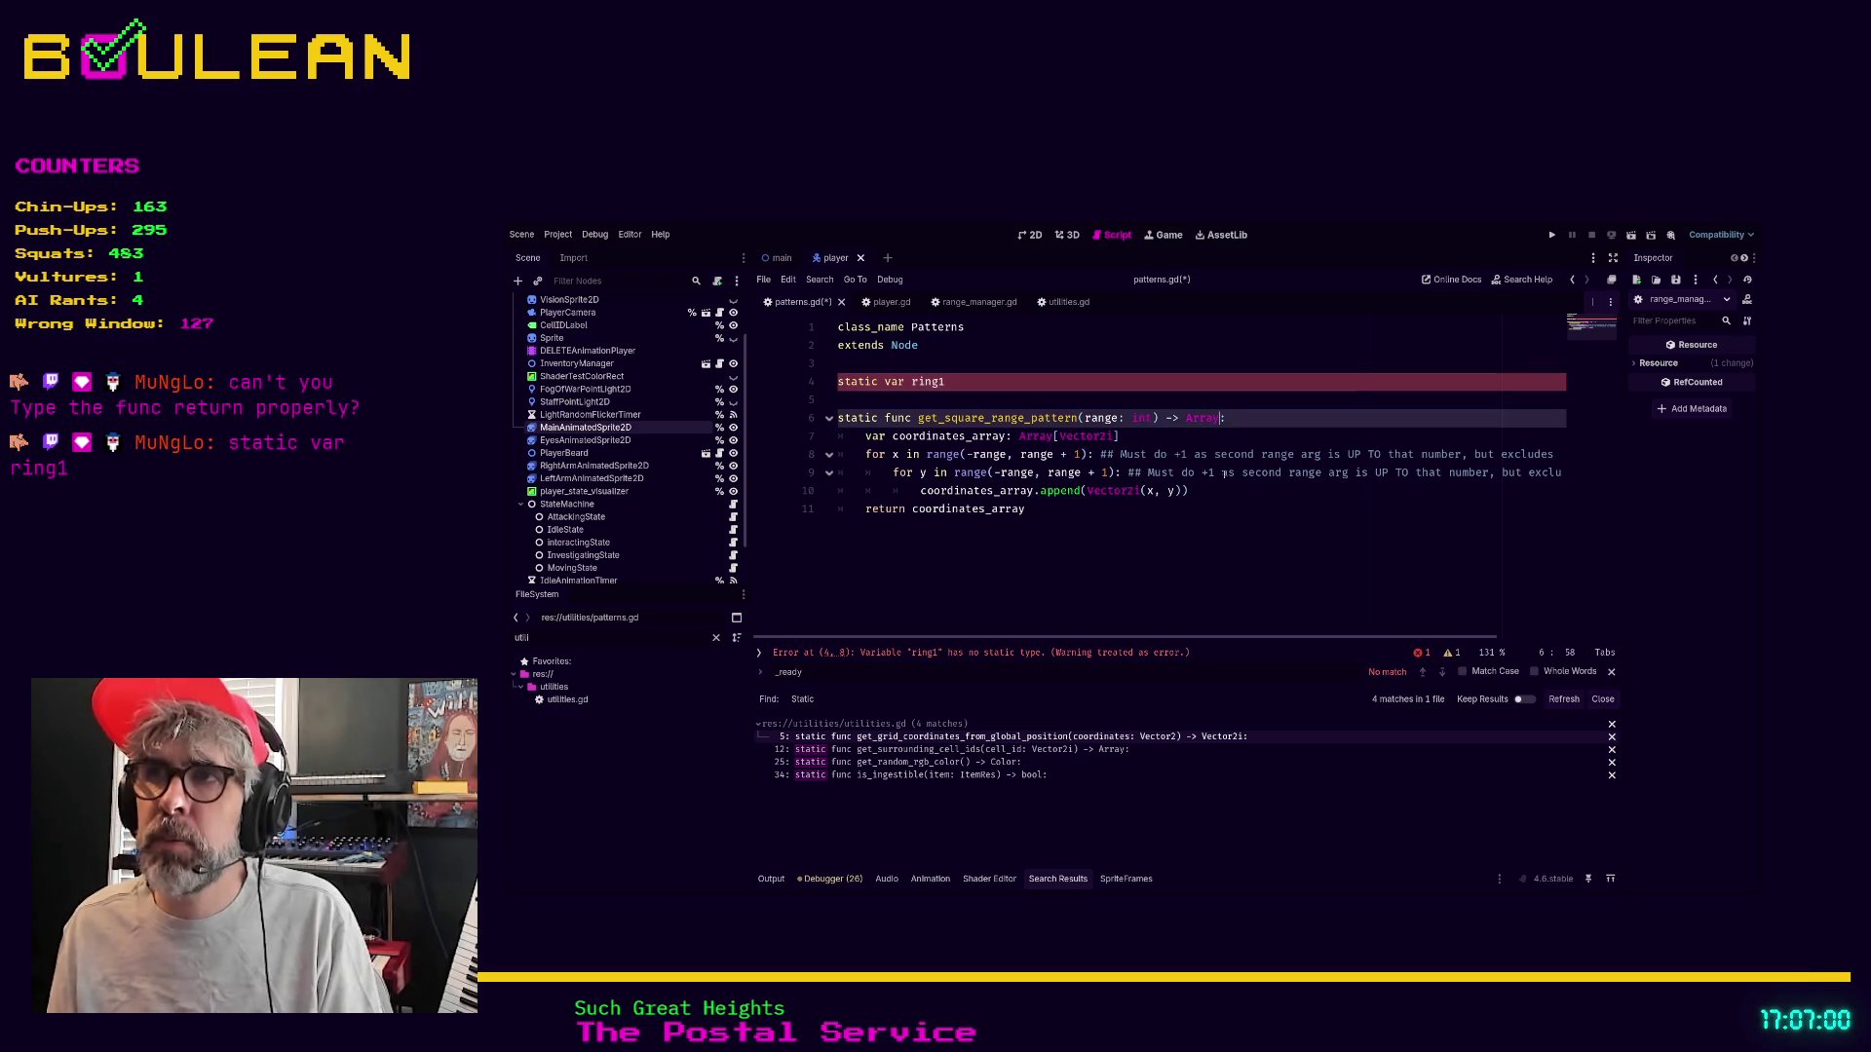
{"action": "type", "text": "[Vector2i"}
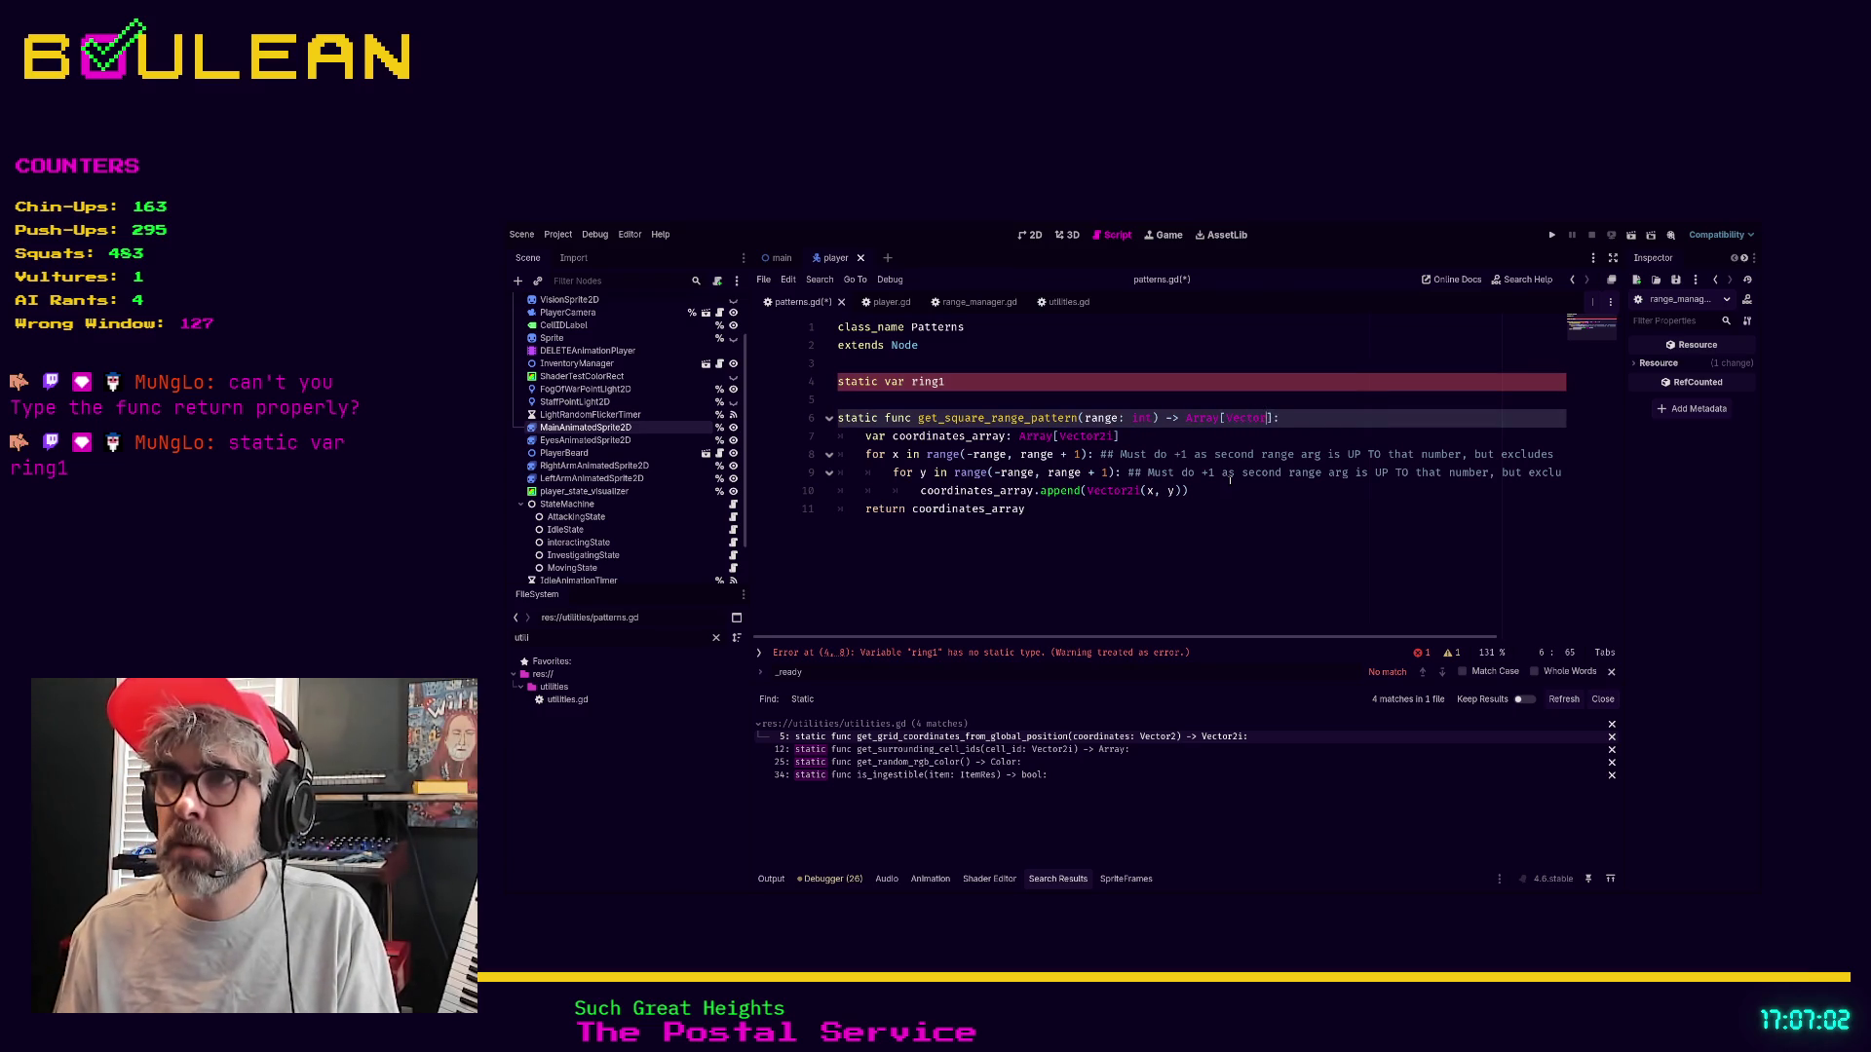
{"action": "key", "text": "Down"}
{"action": "left_click", "coordinate": [1216, 543]}
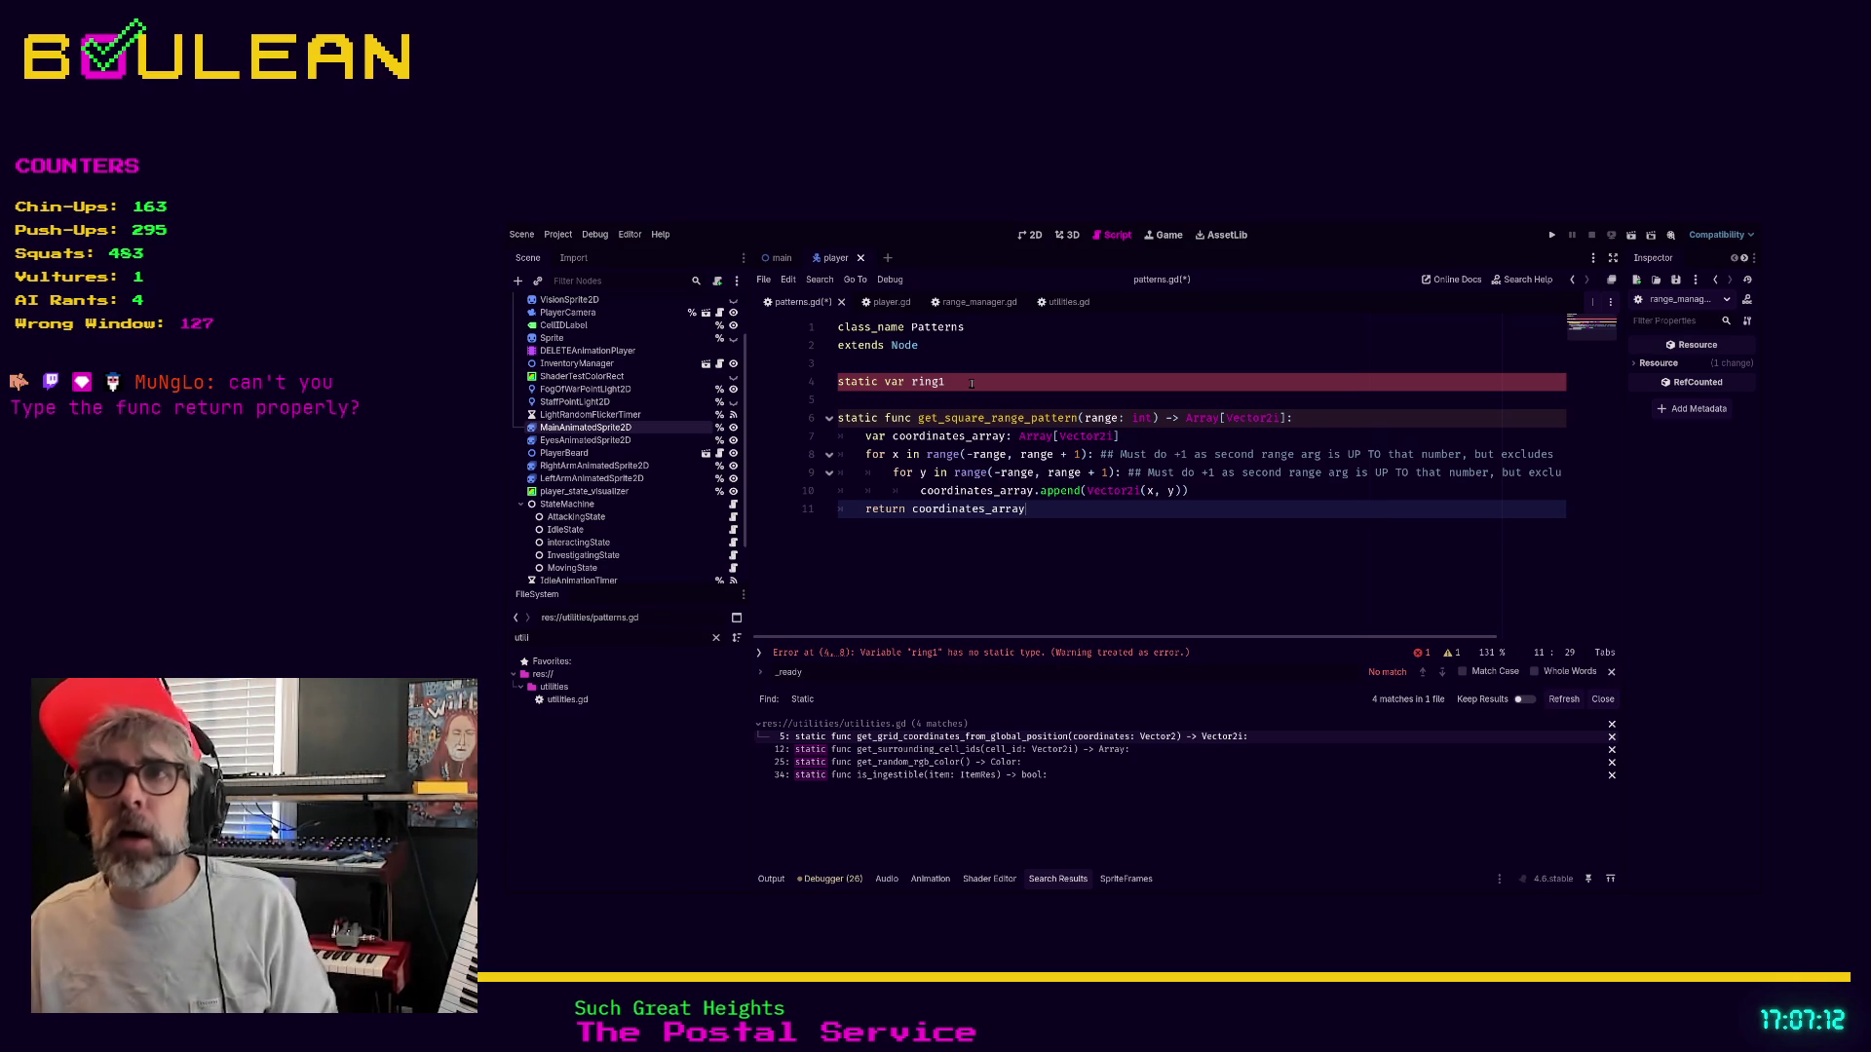
Comment out the static var ring1 line, save, and run the game
{"action": "left_click", "coordinate": [971, 383]}
{"action": "triple_click", "coordinate": [971, 383]}
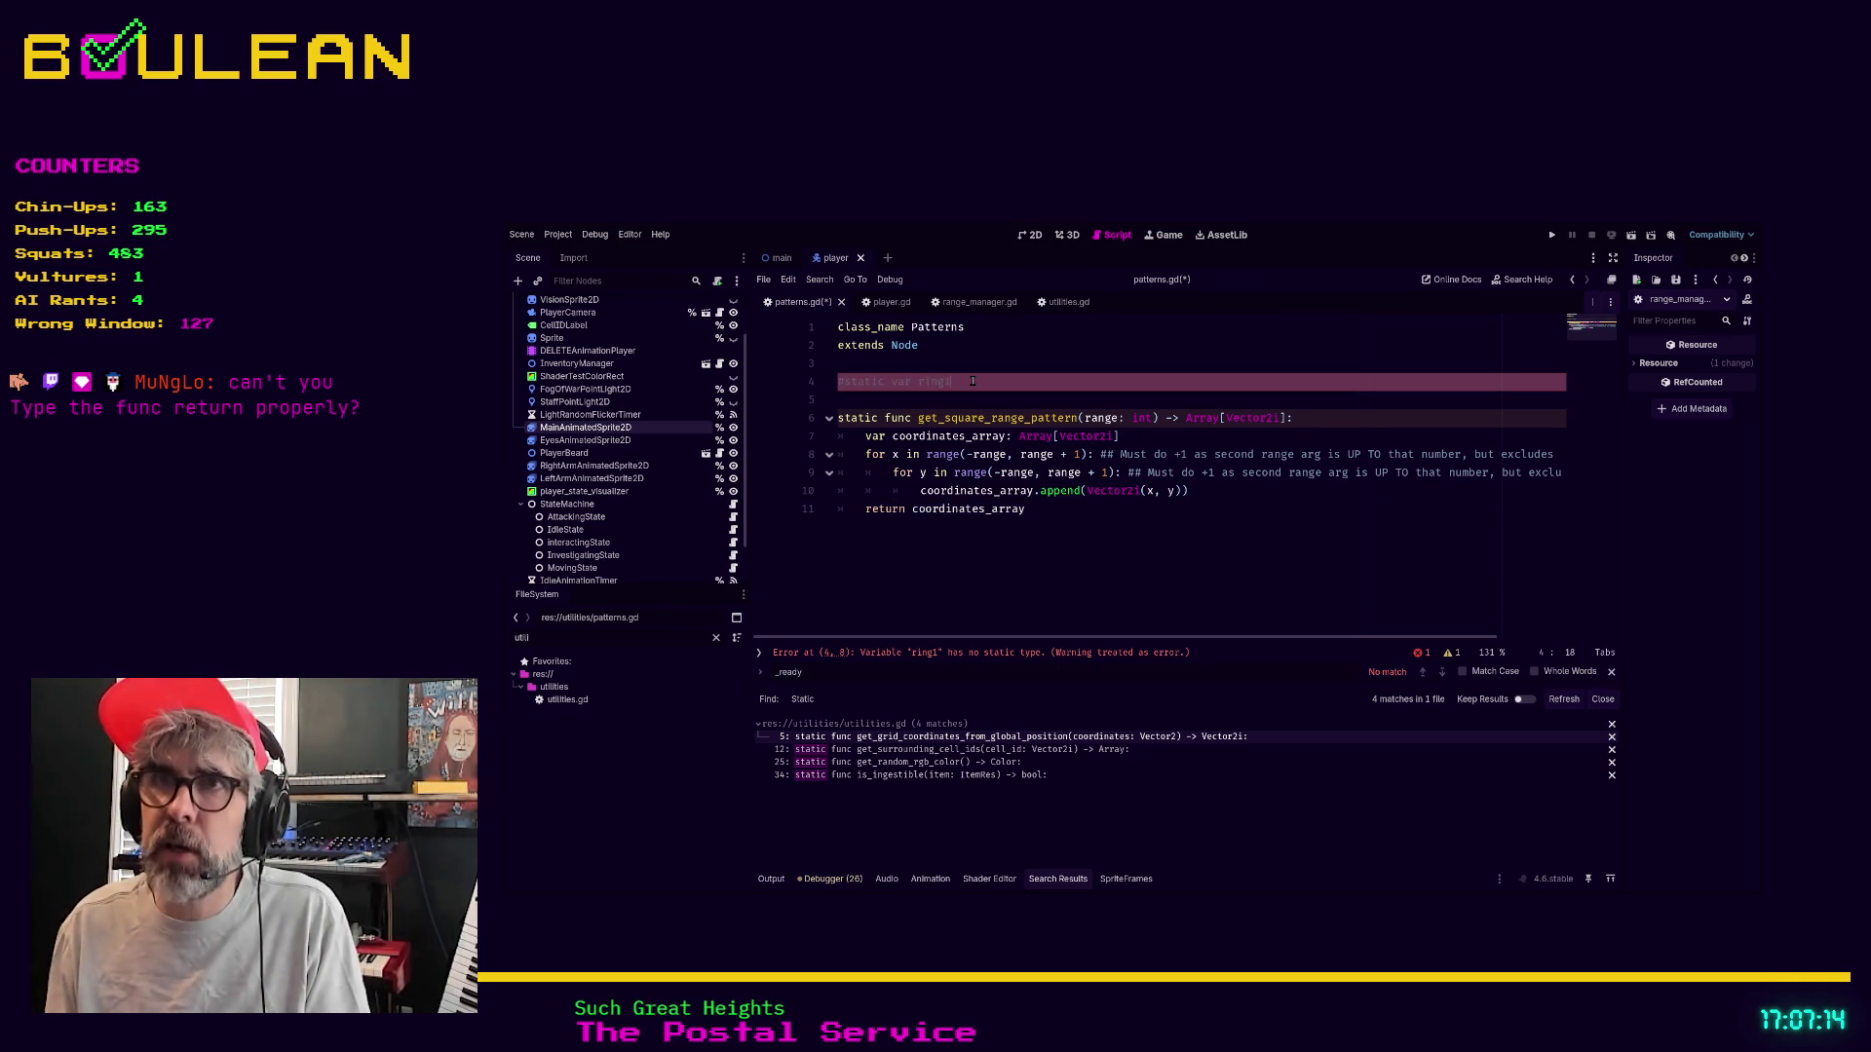
{"action": "key", "text": "F5"}
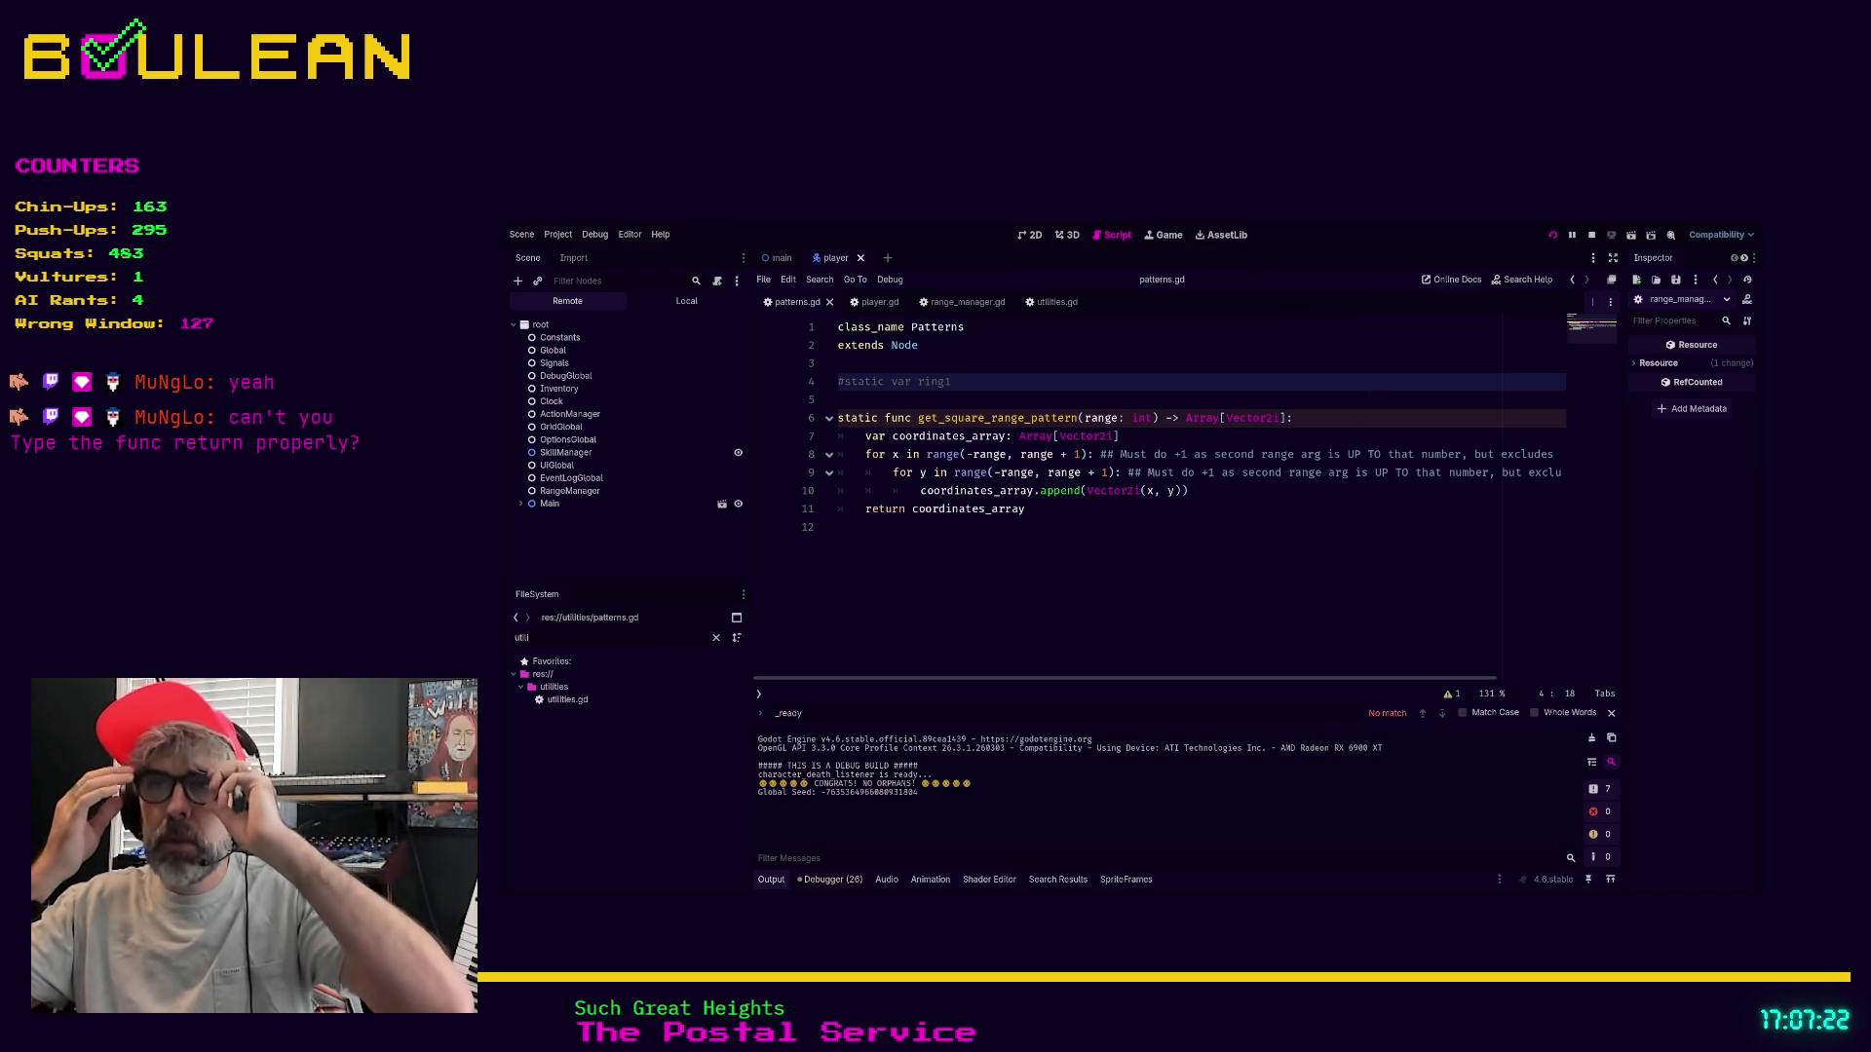
Focus the running Forester game and move the wizard one tile down
{"action": "key", "text": "F5"}
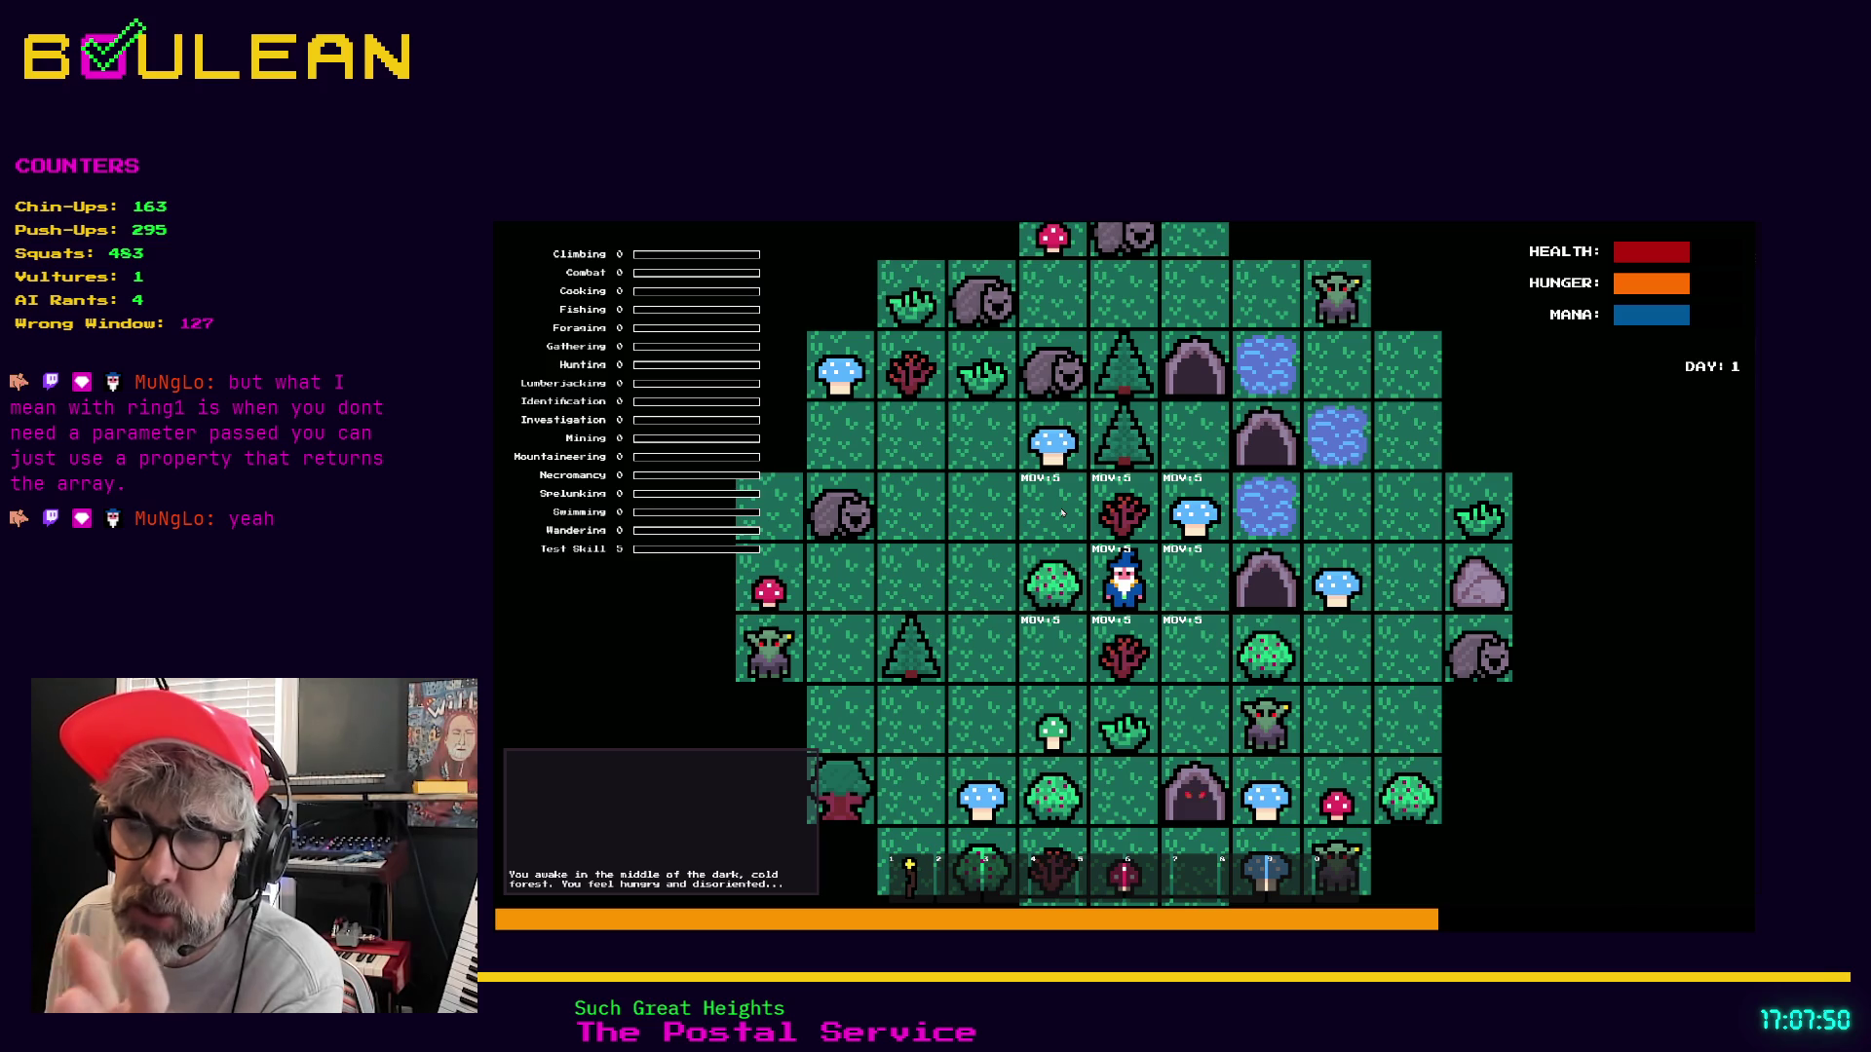
{"action": "key", "text": "Down"}
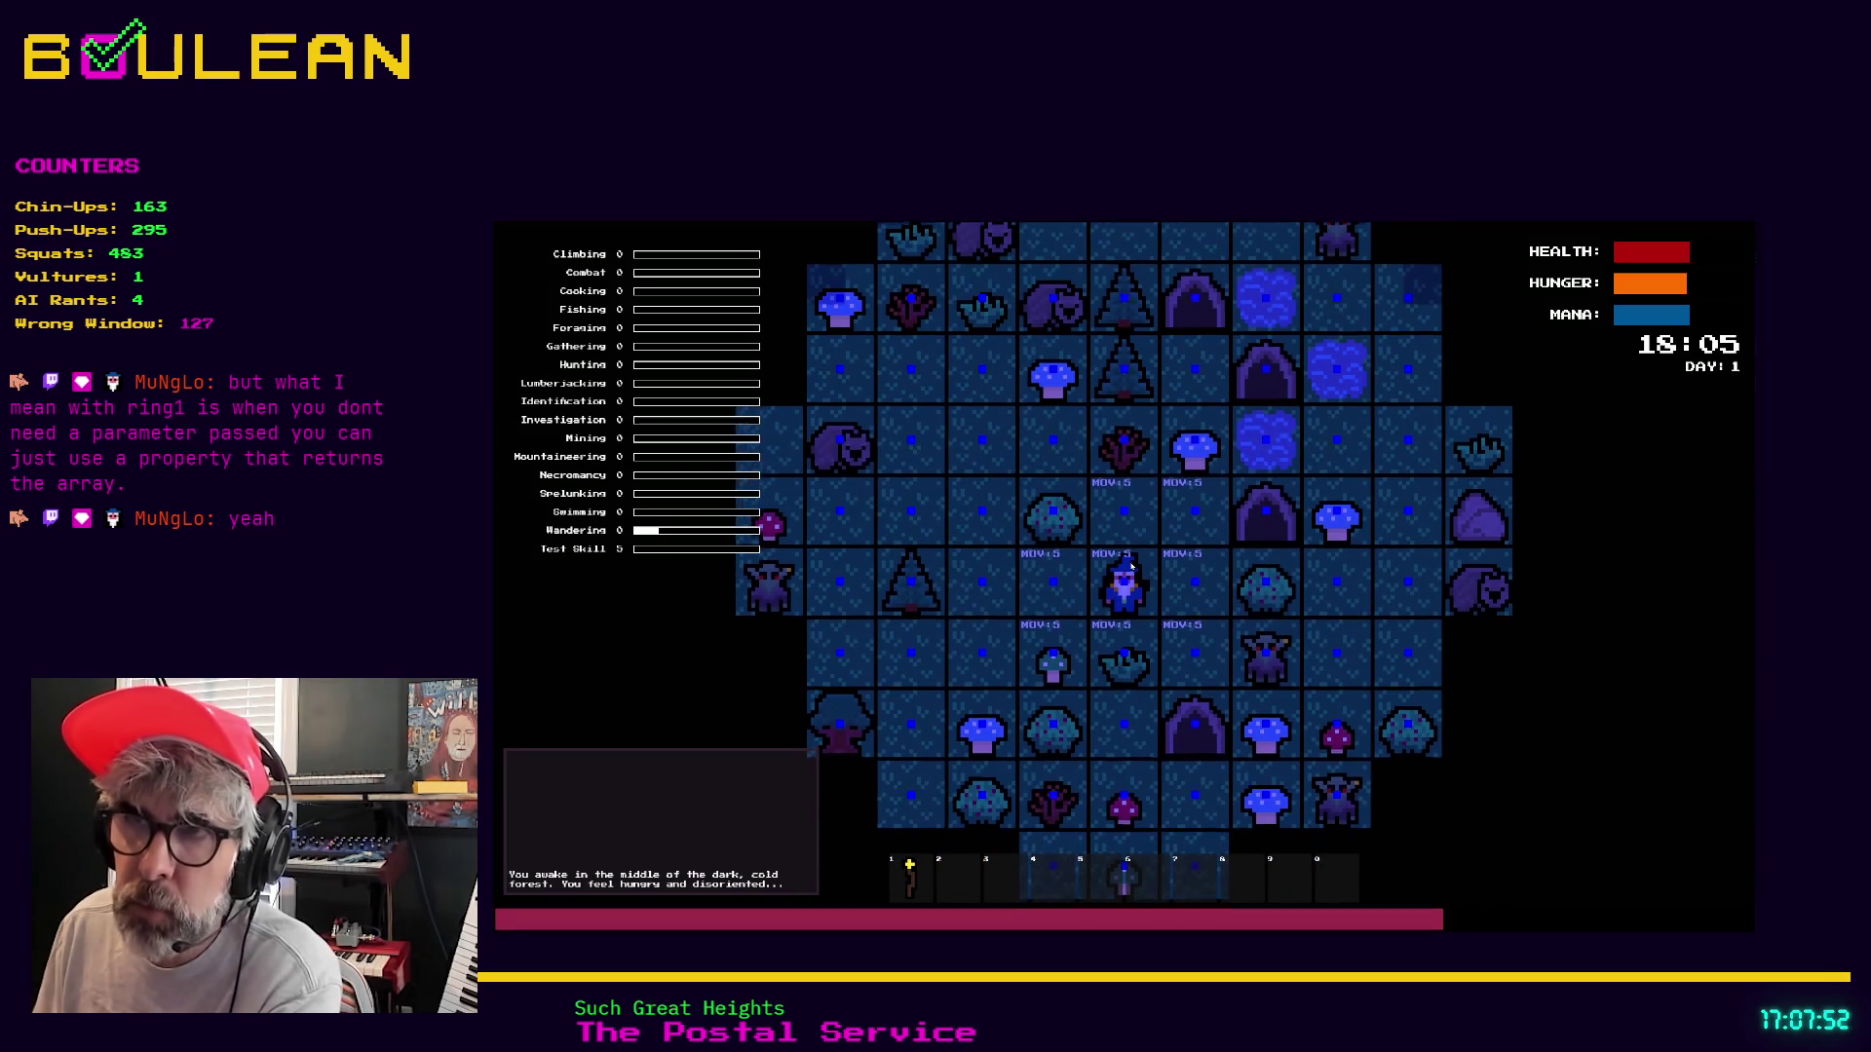
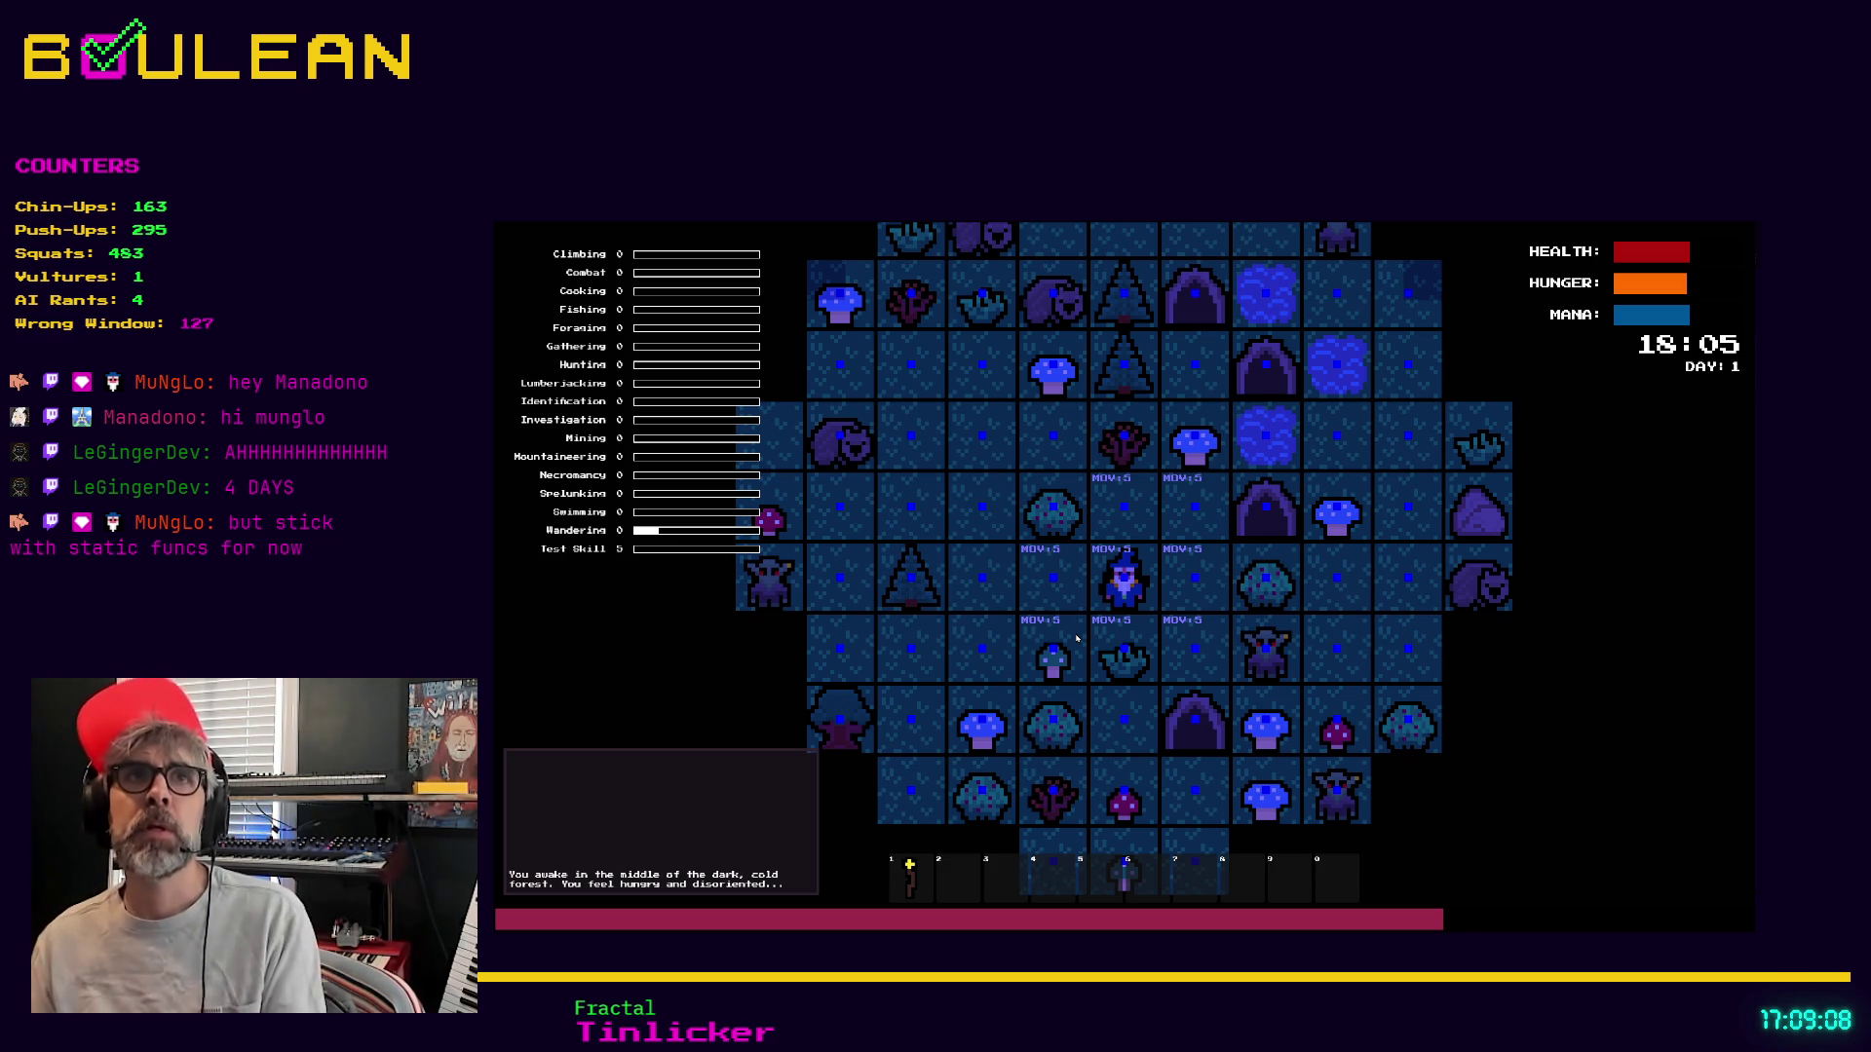
Stop the running game and add '= 2' after the range parameter's int type on line 6 of patterns.gd
{"action": "key", "text": "Escape"}
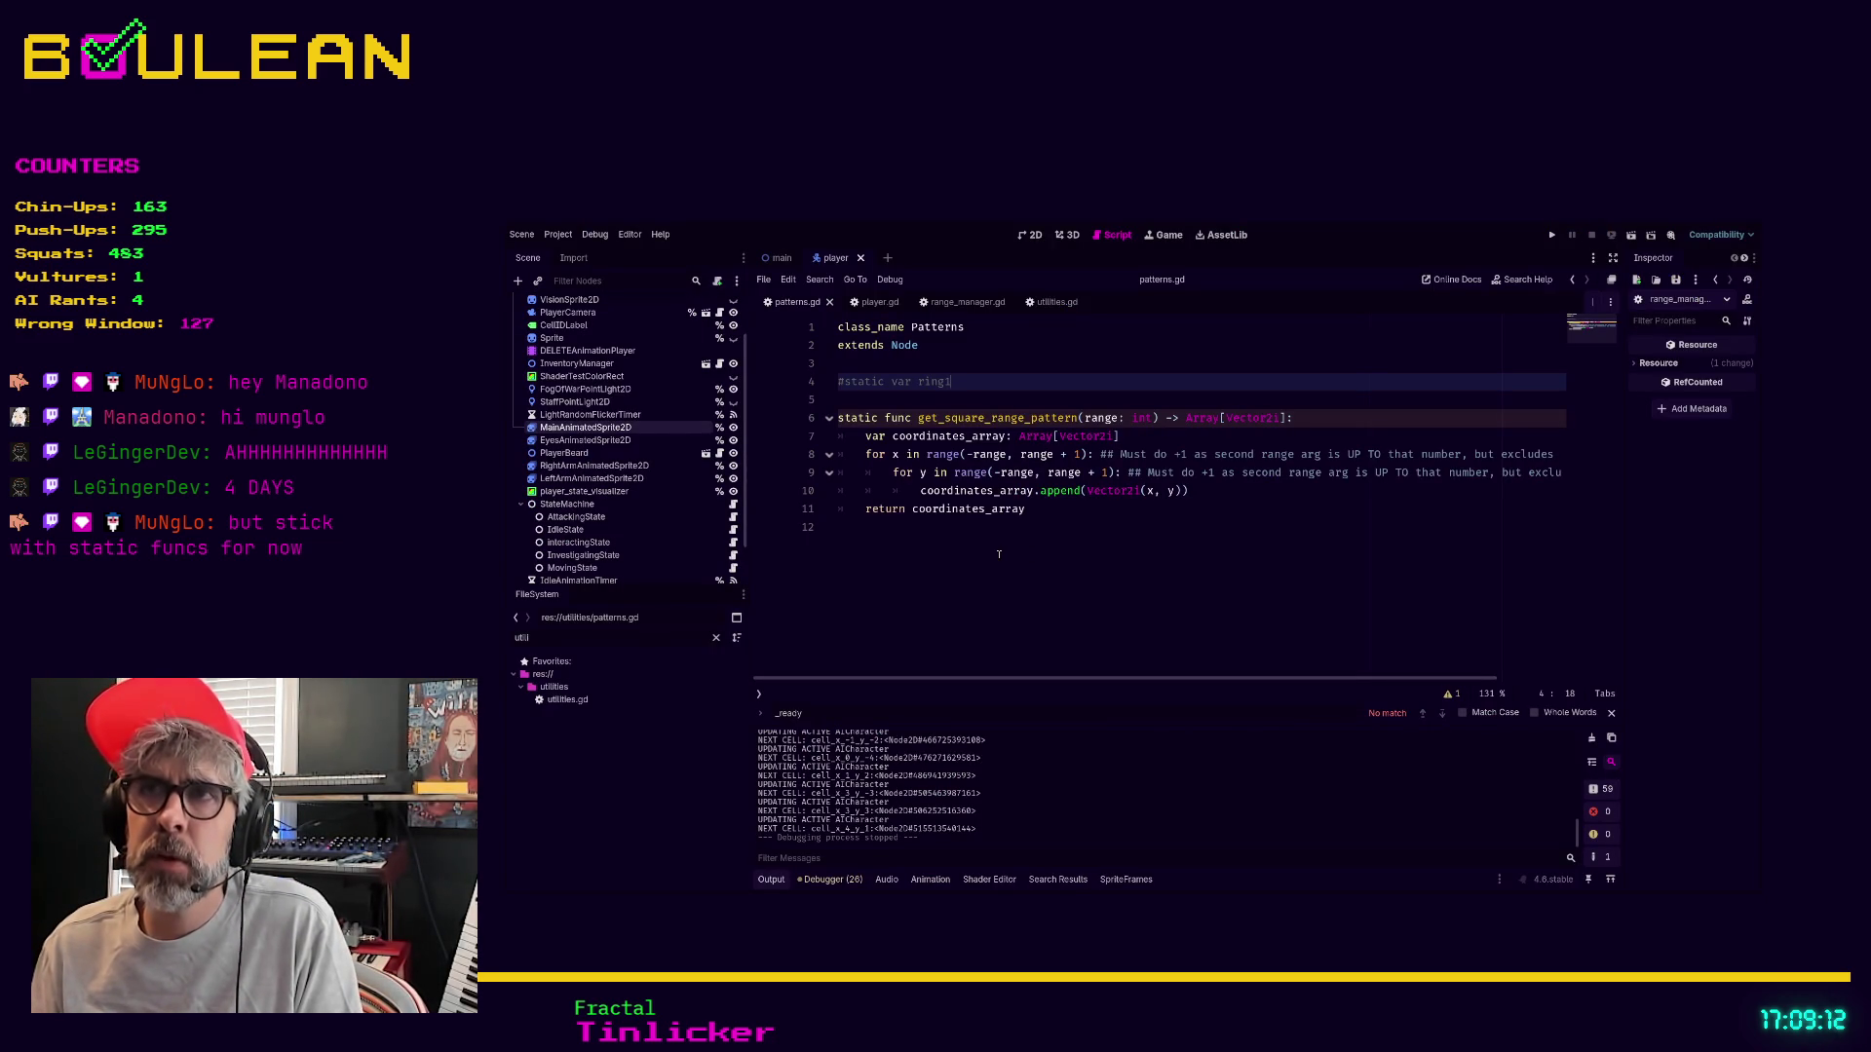
{"action": "left_click", "coordinate": [1153, 418]}
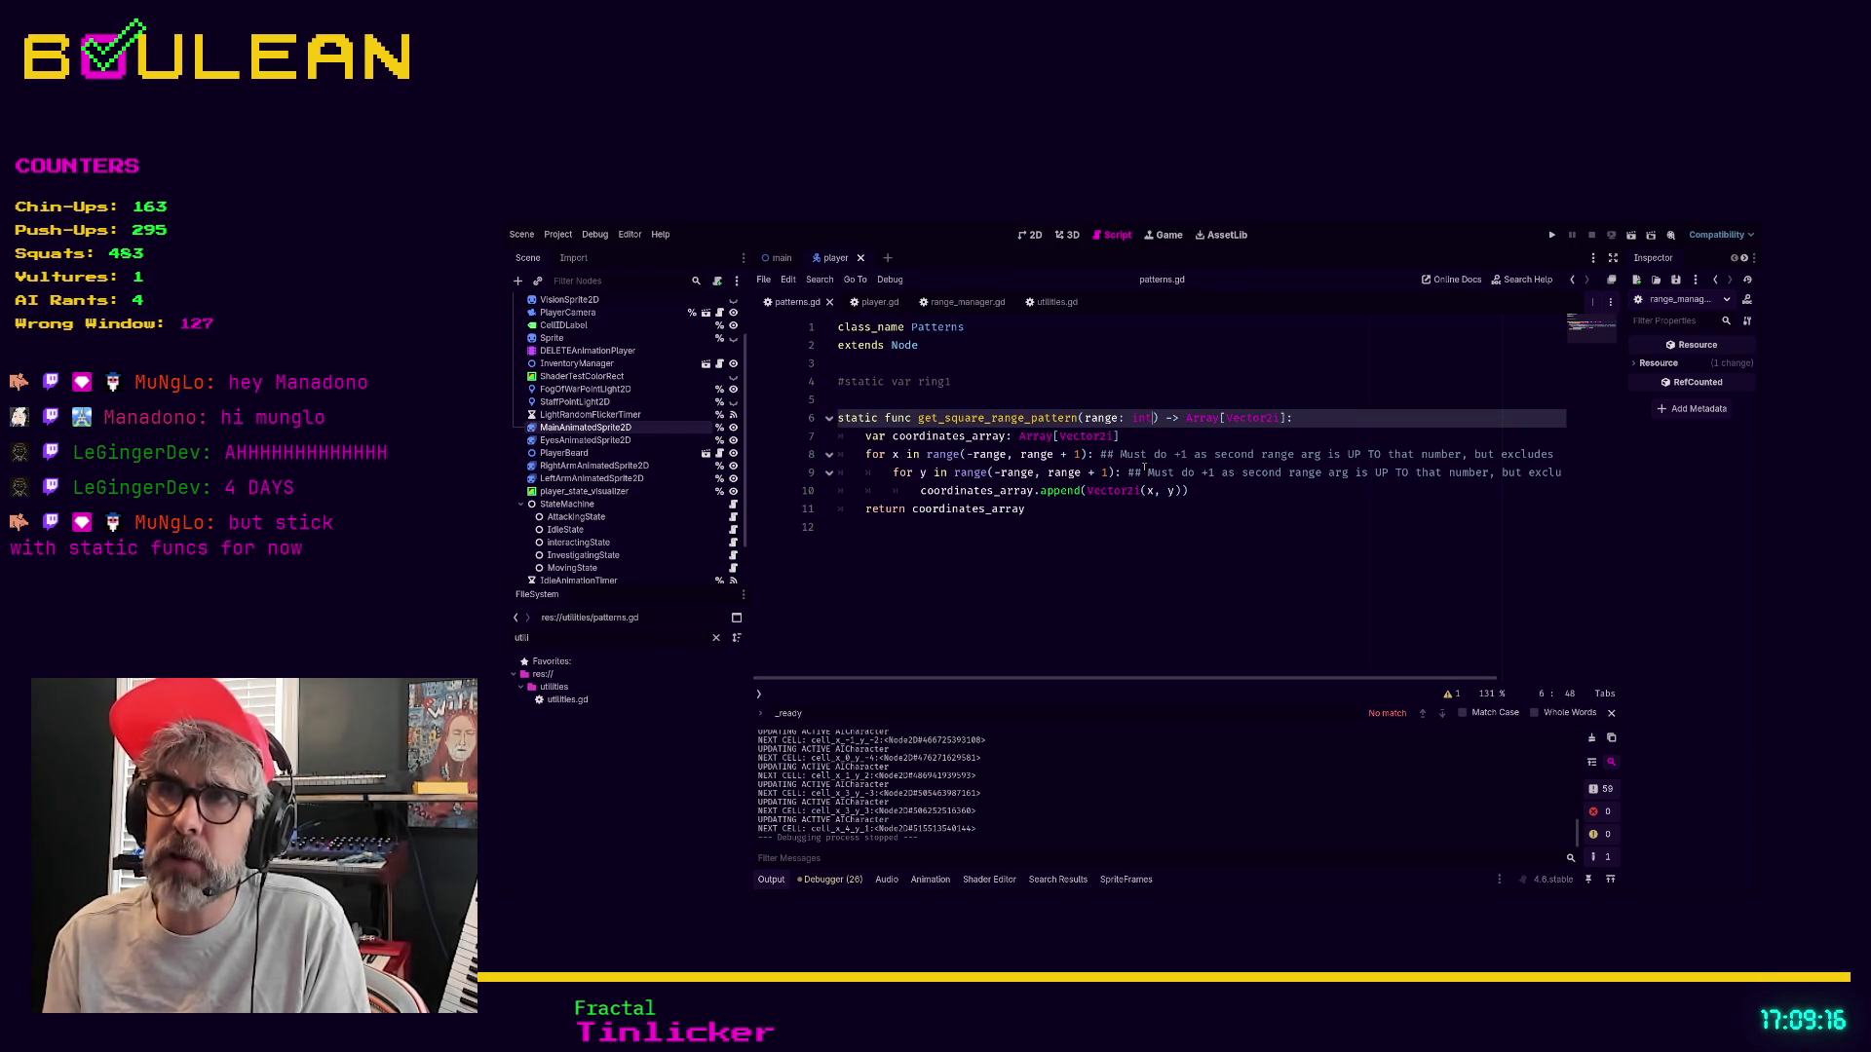
{"action": "type", "text": "= "}
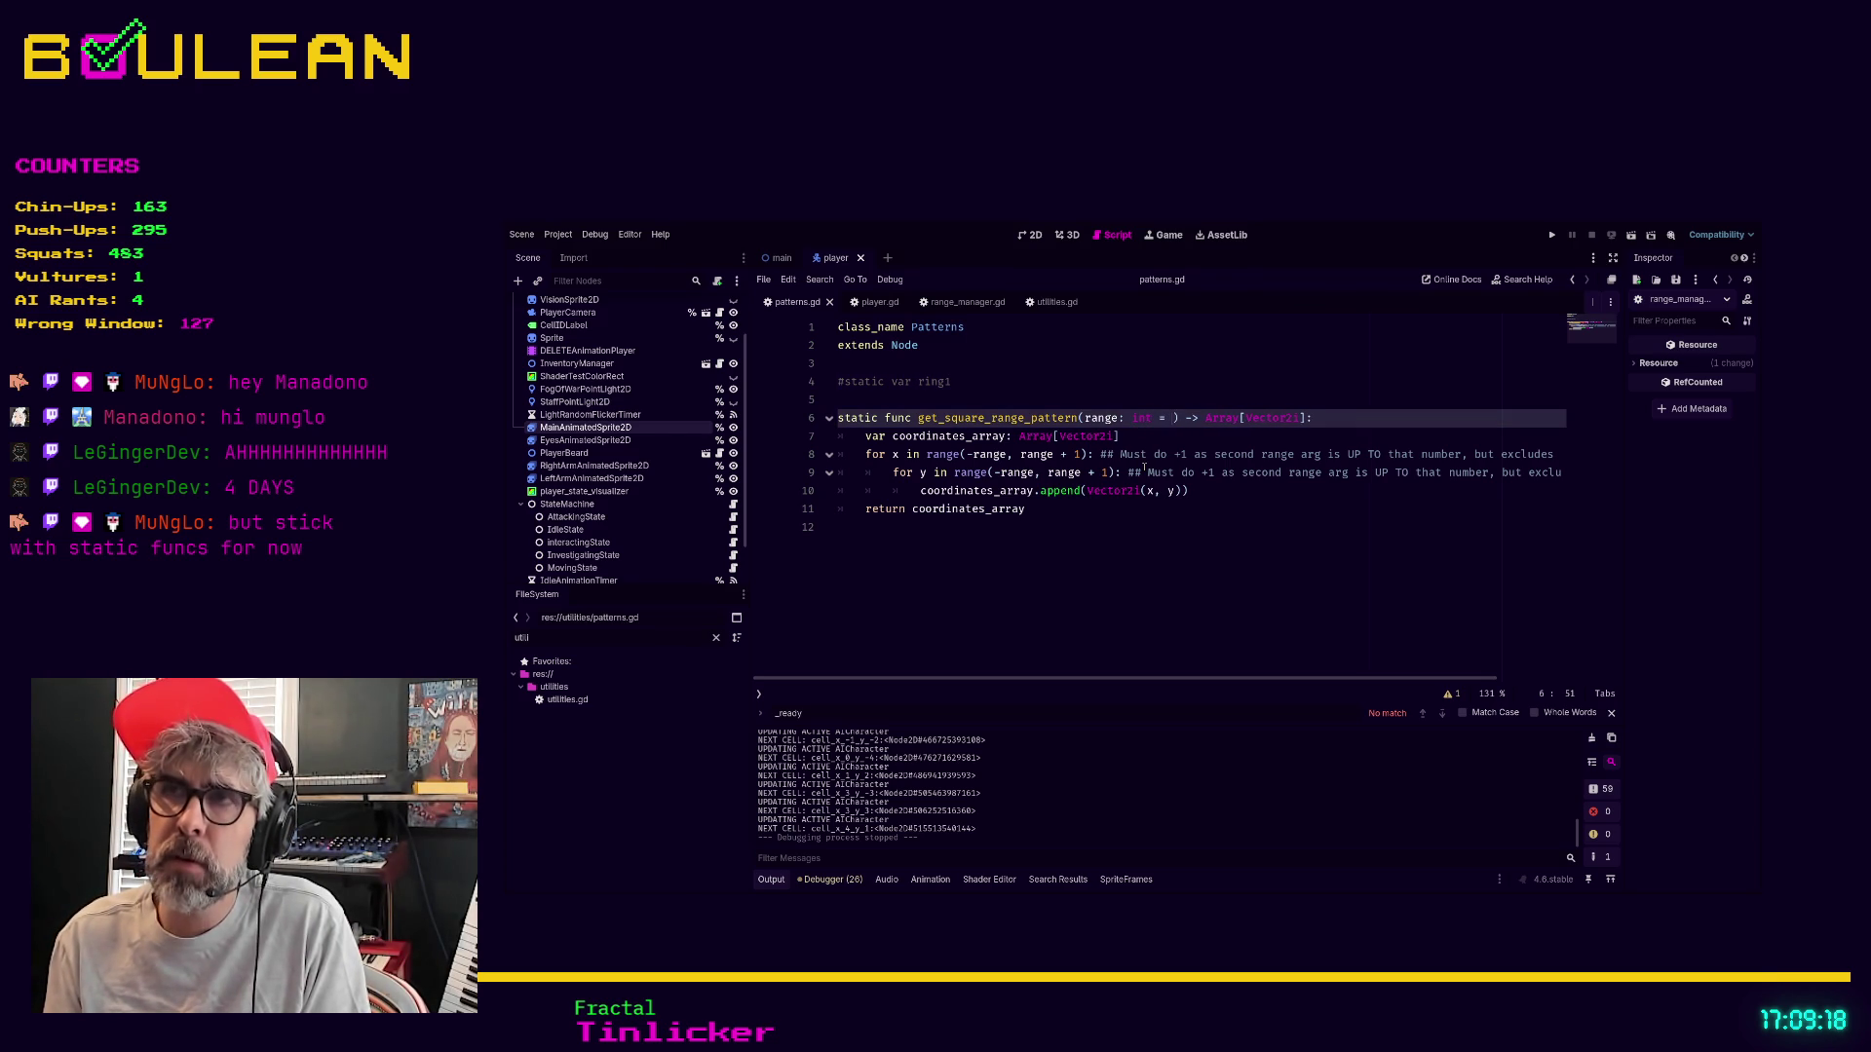
{"action": "type", "text": "2"}
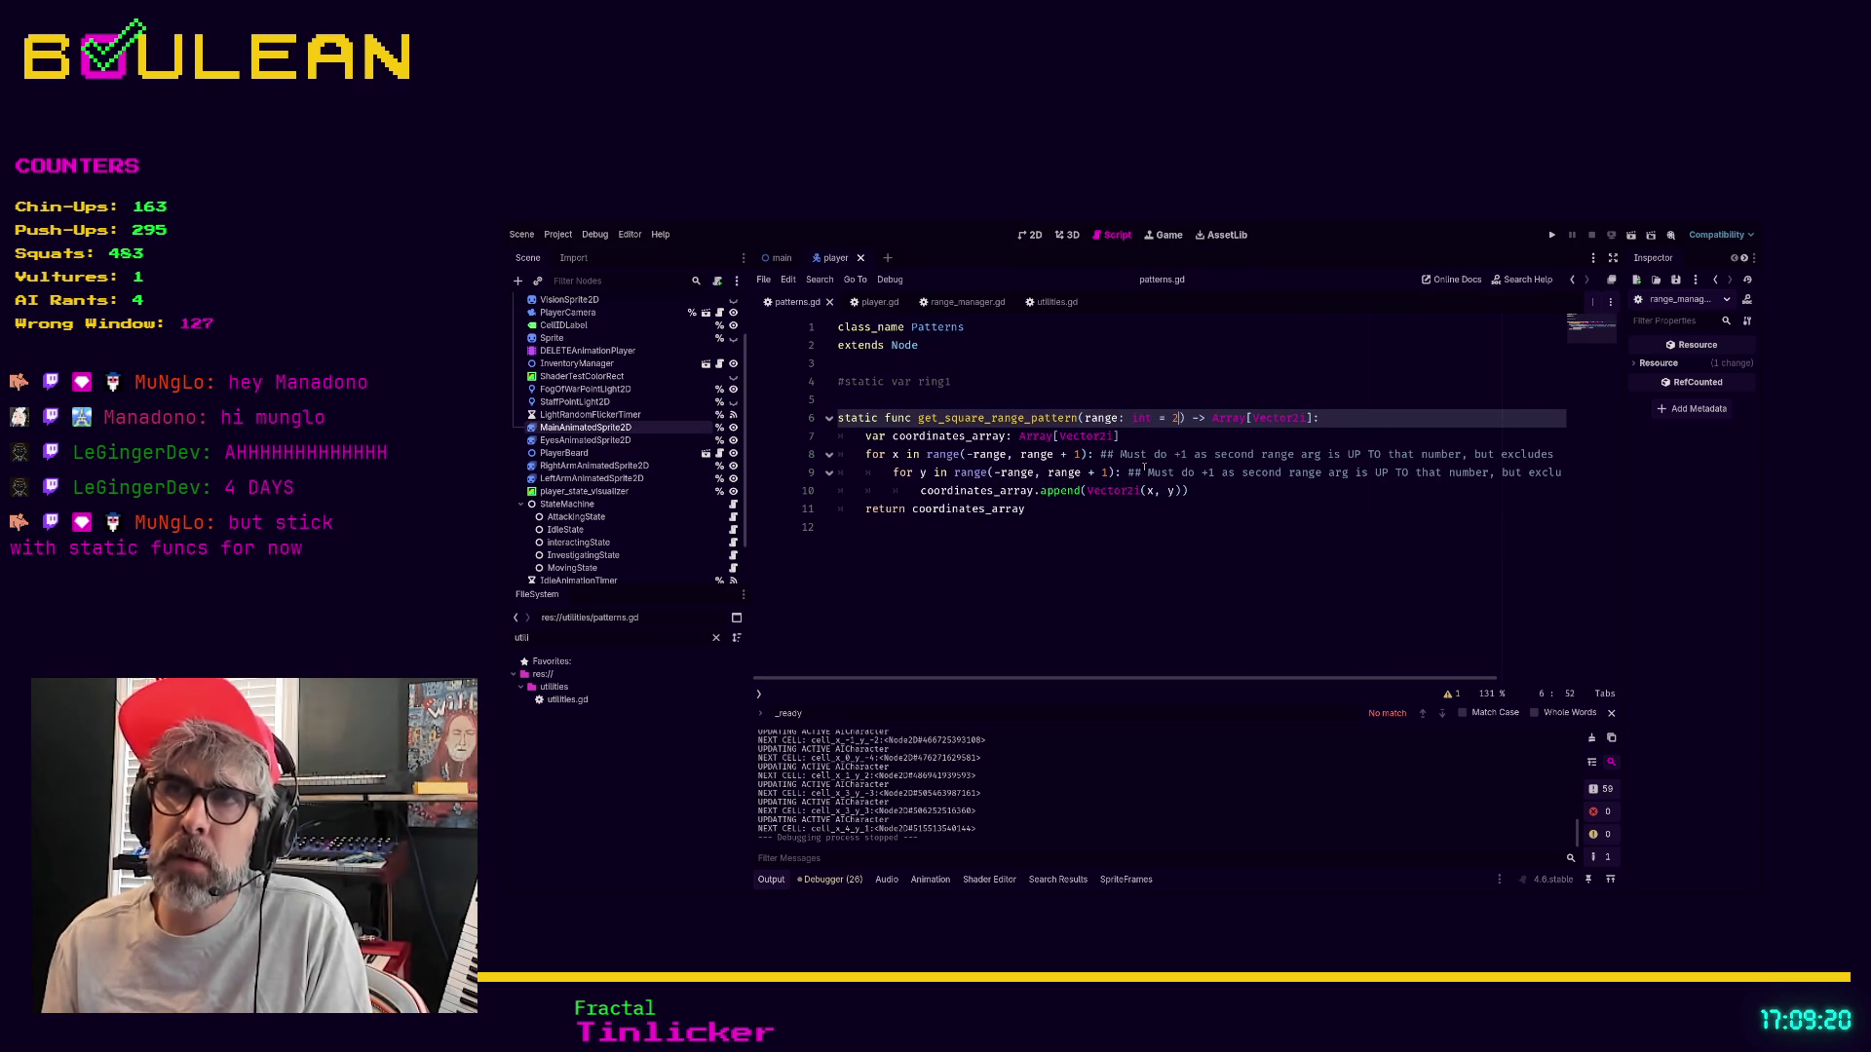